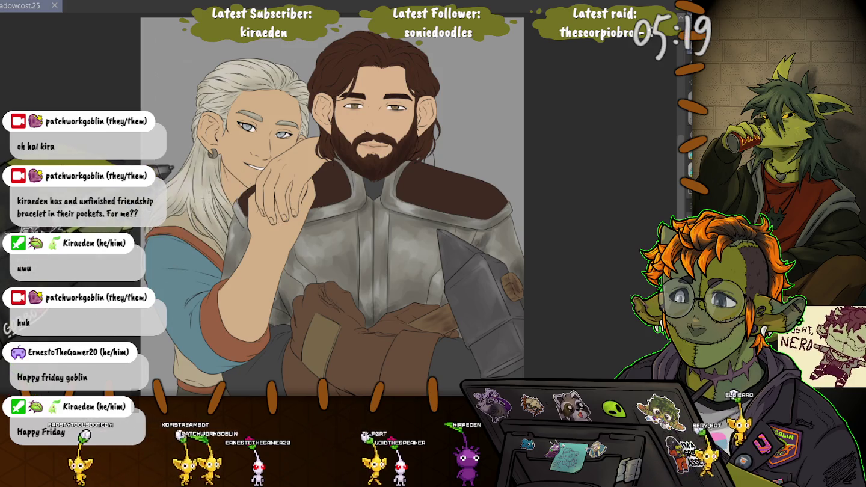
- Zoom in and paint grey shading on the white-haired figure's brows and eyes
scroll(265, 96, "up", 5)
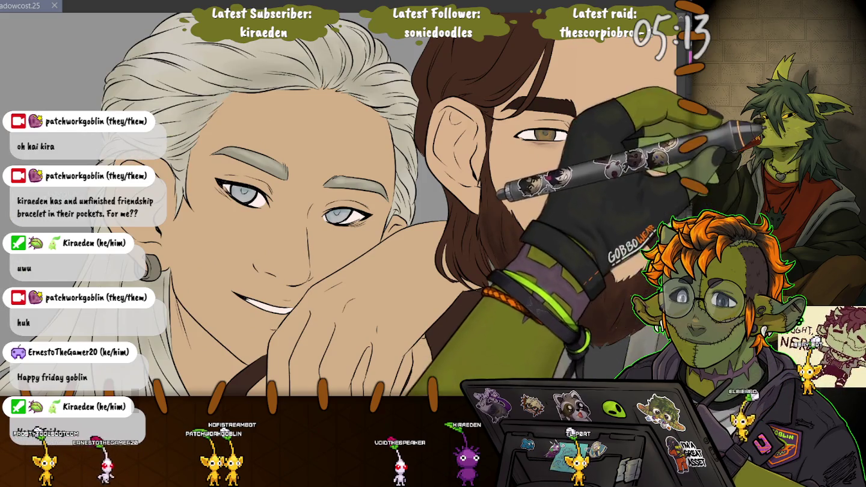
scroll(369, 253, "up", 1)
scroll(369, 252, "up", 2)
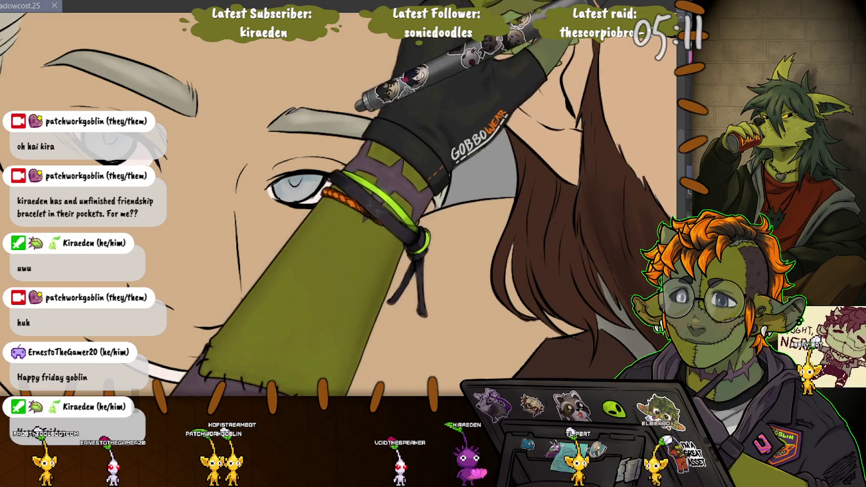
scroll(434, 211, "up", 1)
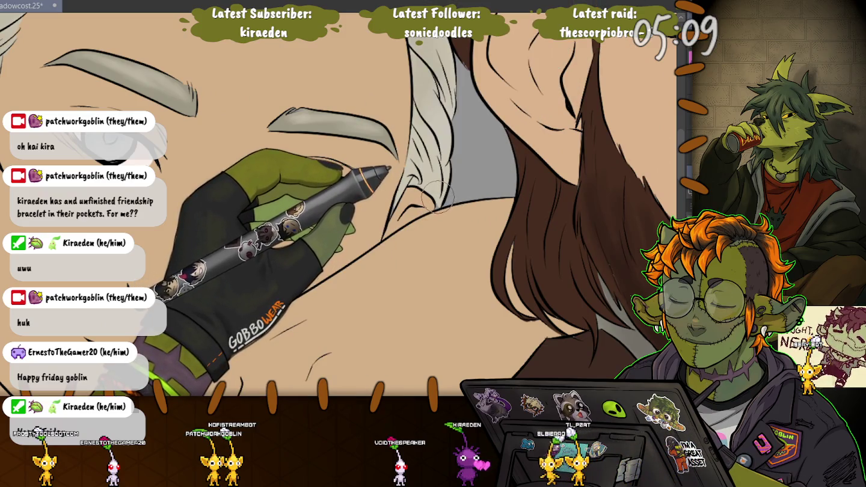
left_click_drag(435, 212, 603, 235)
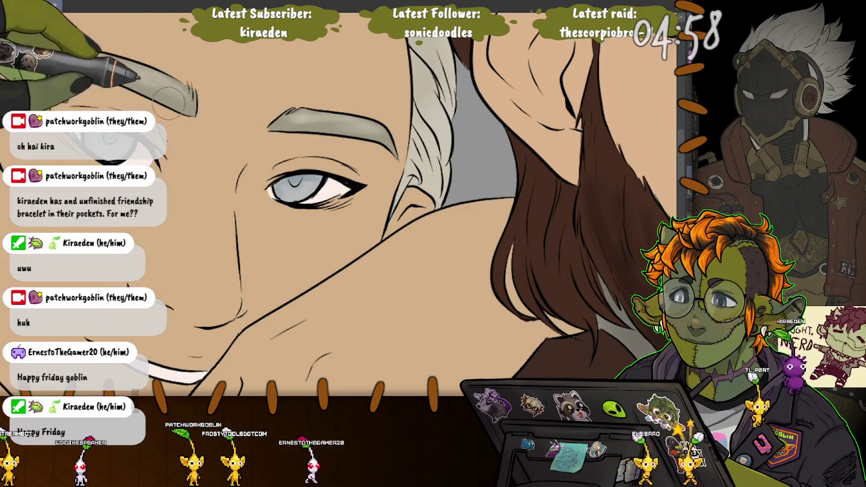
scroll(397, 204, "up", 2)
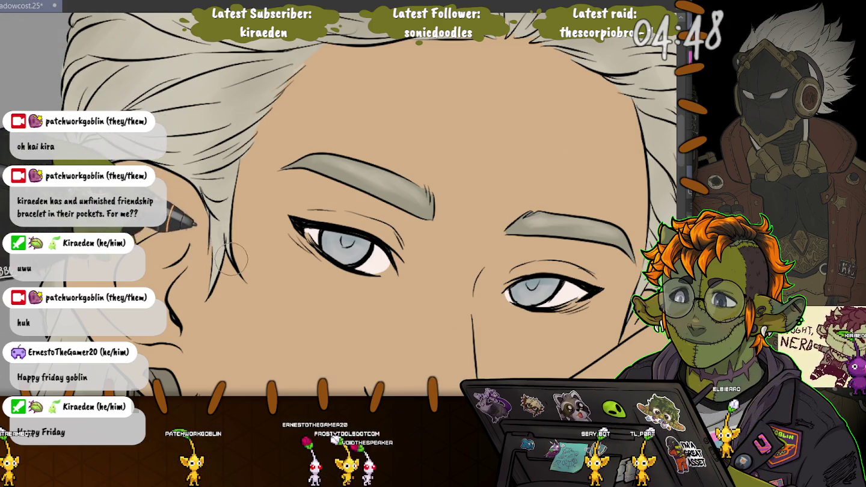
- Pan over the hair above the brows and crown, then down the long white hair
left_click_drag(360, 211, 403, 343)
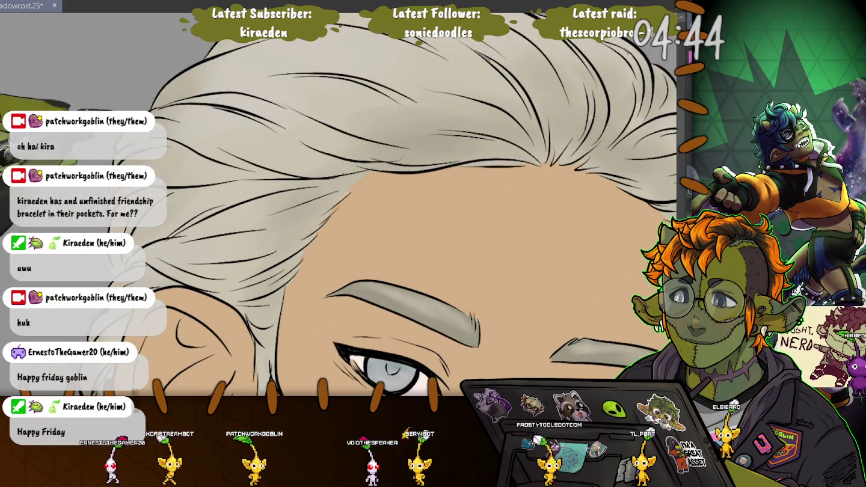
left_click_drag(546, 157, 467, 188)
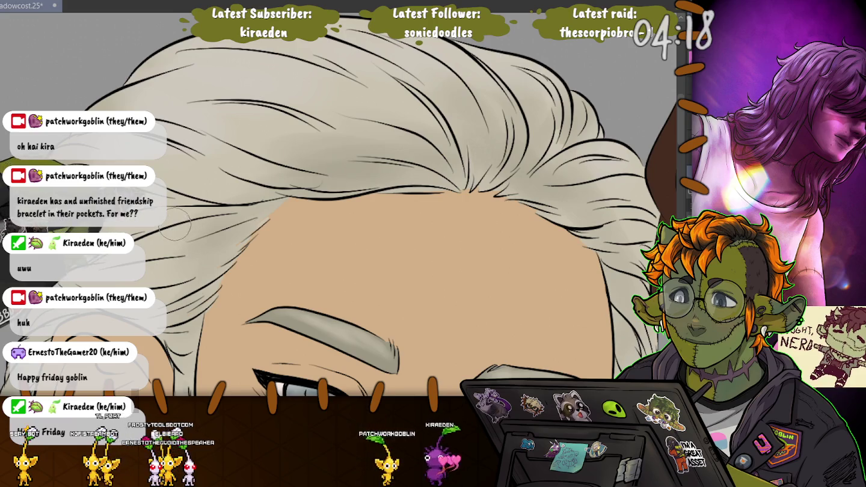
left_click_drag(344, 361, 397, 204)
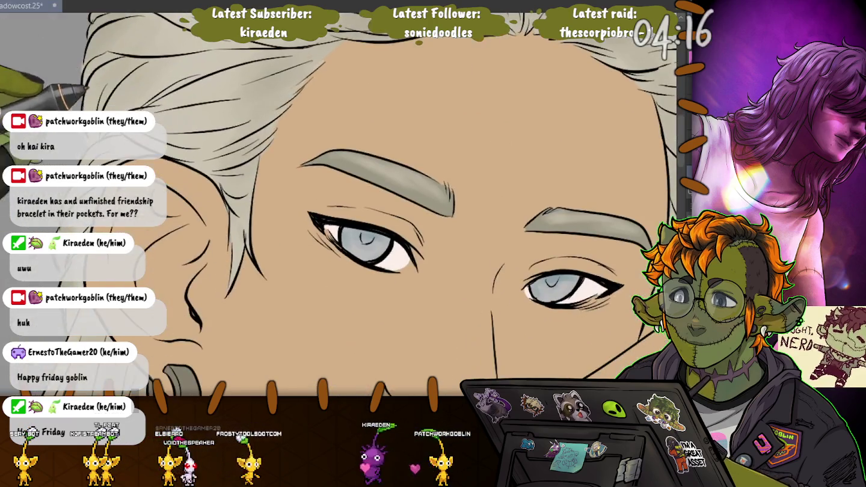
left_click_drag(300, 271, 441, 144)
left_click_drag(361, 271, 407, 108)
left_click_drag(360, 301, 379, 120)
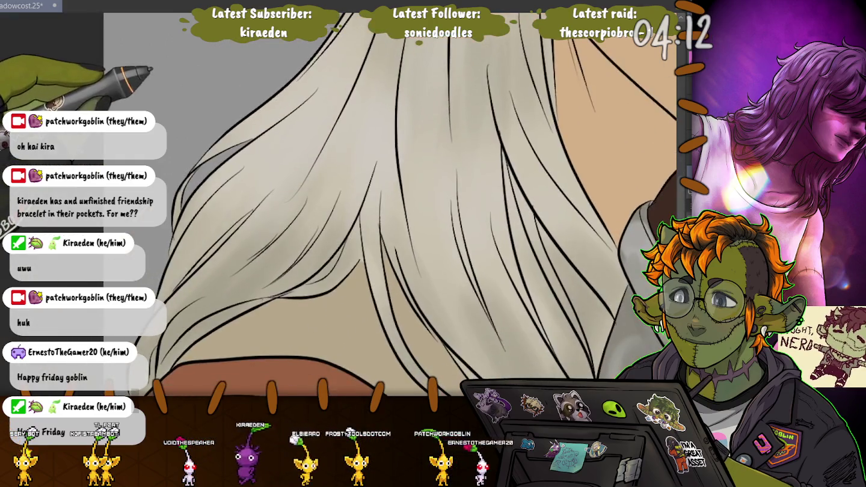
- Pan down to the brown collar and blue shirt beneath the long white hair
left_click_drag(384, 241, 388, 241)
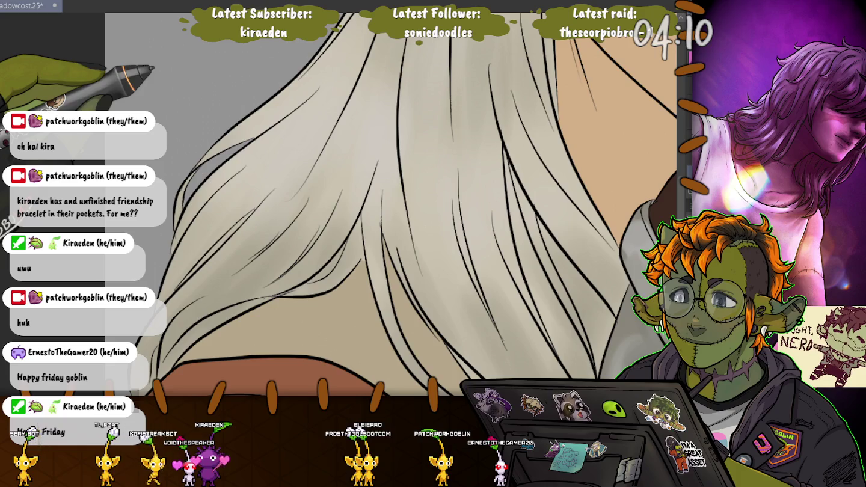
mouse_move(385, 300)
left_mouse_down()
mouse_move(382, 114)
mouse_move(381, 141)
left_mouse_up()
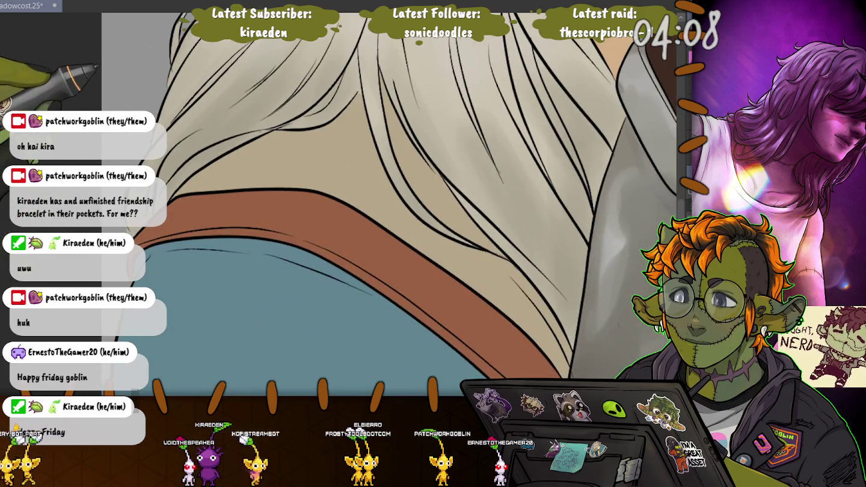
left_click_drag(385, 271, 352, 214)
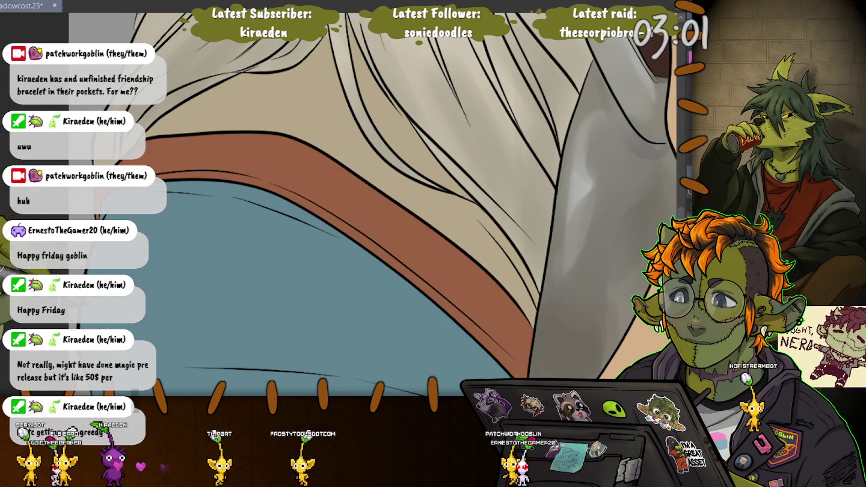
- Zoom out and centre the skin area beside the blue shirt
scroll(349, 204, "down", 5)
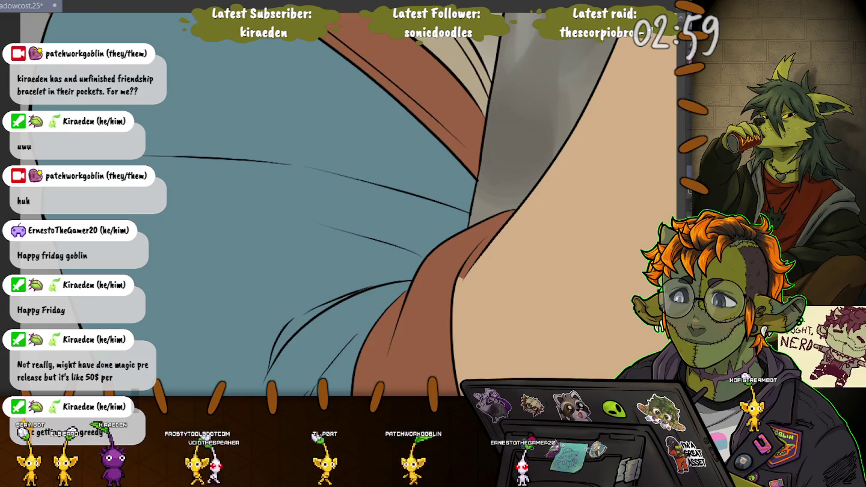
scroll(468, 123, "down", 5)
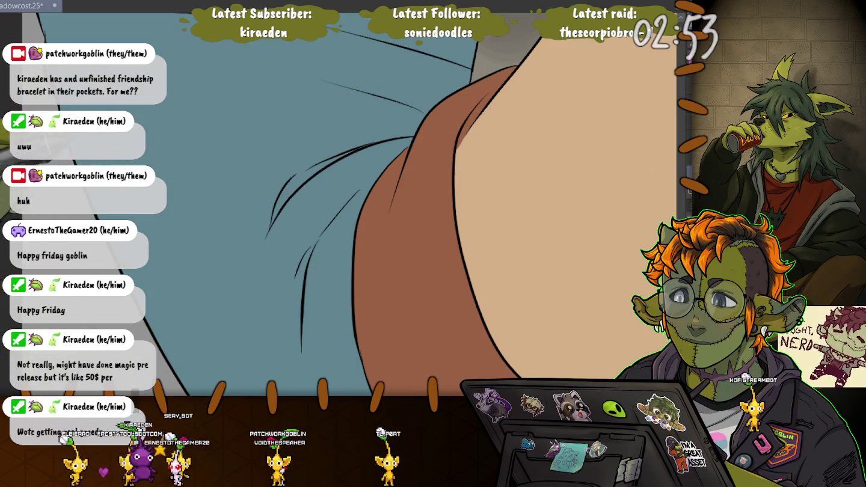
scroll(469, 204, "down", 2)
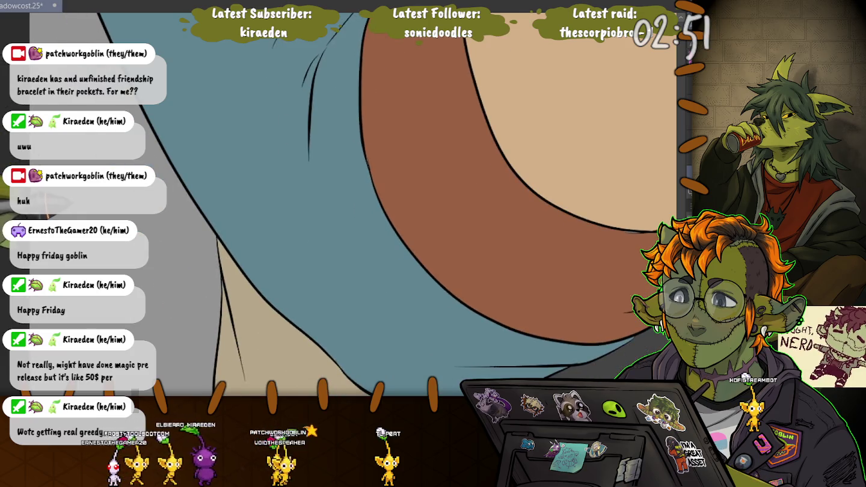
scroll(391, 204, "down", 2)
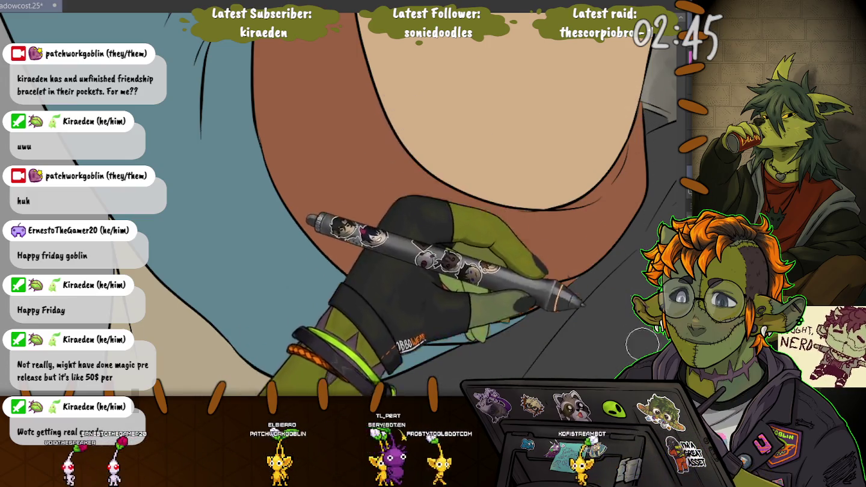
left_click_drag(640, 102, 549, 246)
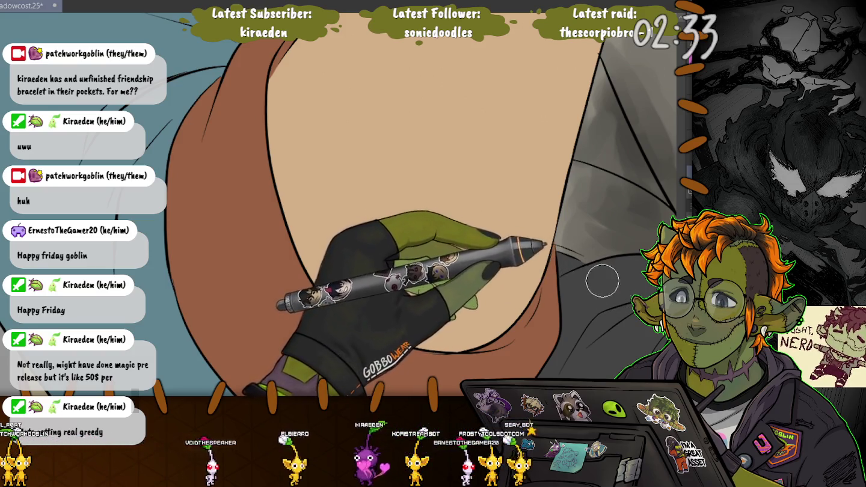
- Pan across the shirt strands, hair and collar to the neck and grey shirt
left_click_drag(52, 140, 250, 212)
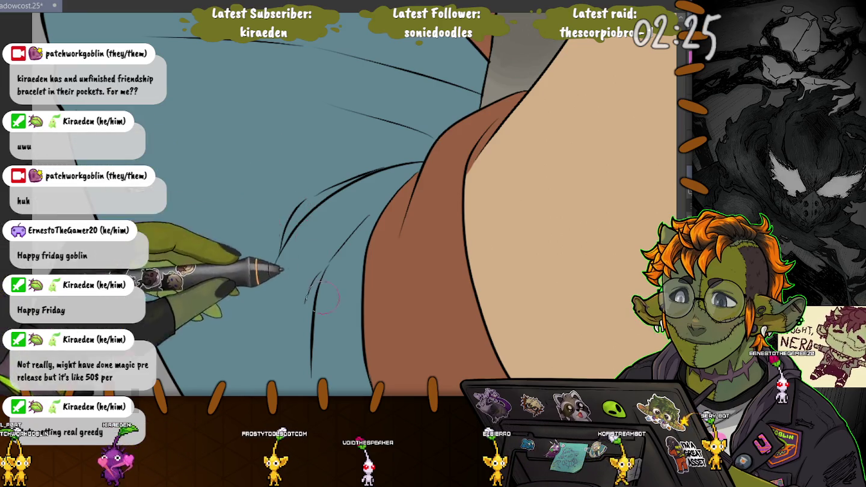
left_click_drag(295, 211, 331, 343)
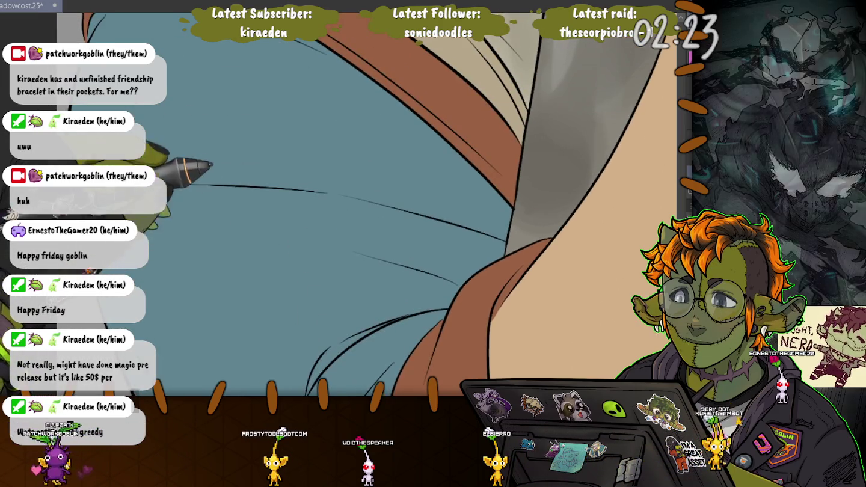
left_click_drag(361, 150, 451, 331)
left_click_drag(349, 361, 260, 236)
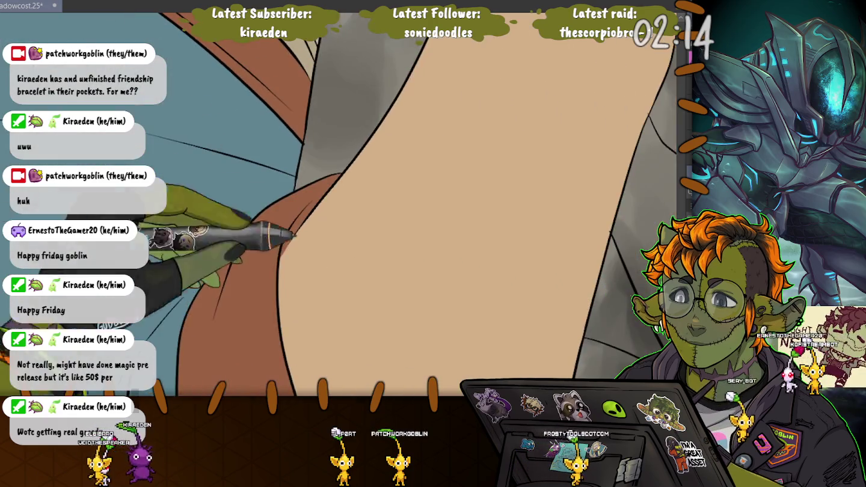
mouse_move(414, 323)
left_mouse_down()
mouse_move(304, 223)
mouse_move(208, 210)
left_mouse_up()
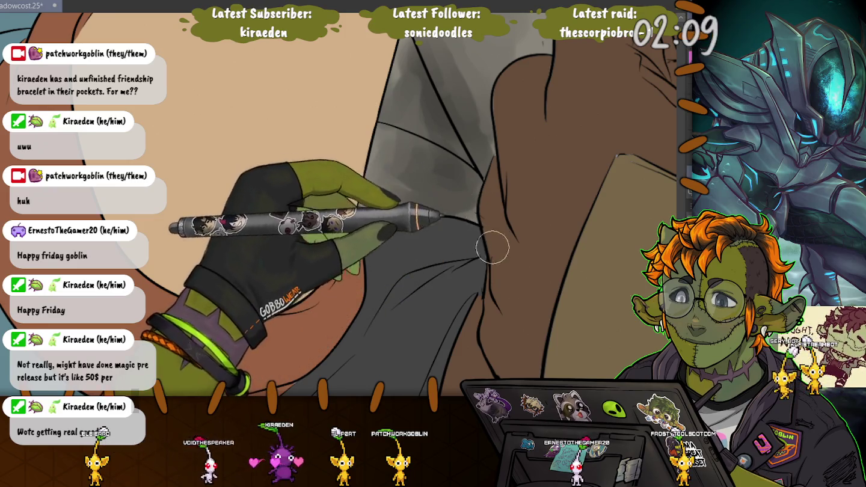
- Zoom out over the grey shirt fabric beside the tan arm and its shaded folds
left_click_drag(652, 270, 601, 241)
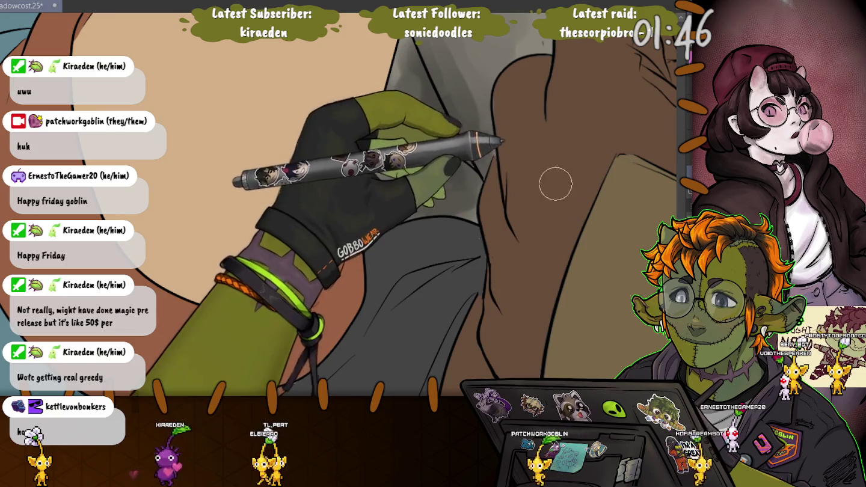
scroll(541, 241, "down", 3)
scroll(516, 296, "down", 3)
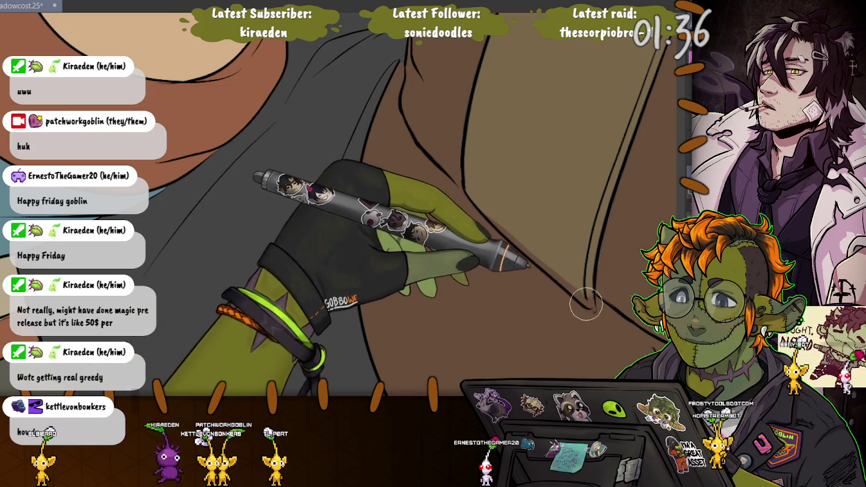
left_click_drag(471, 195, 421, 252)
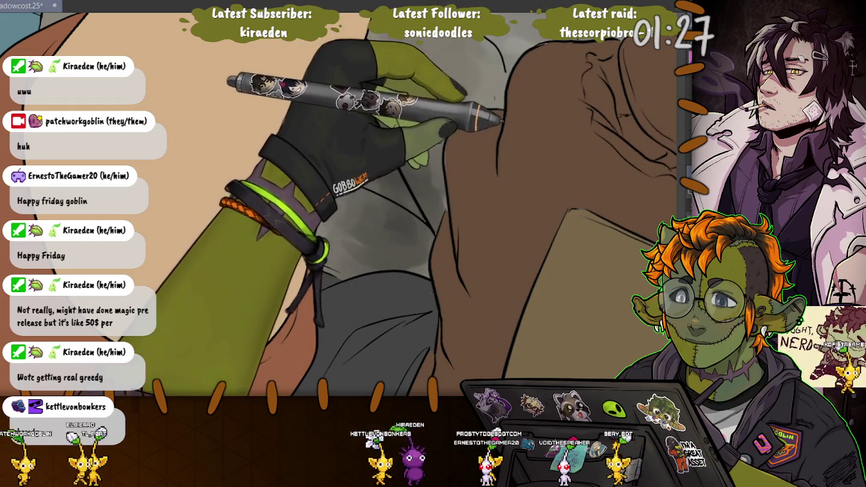
- Centre the brown fist in view and zoom in on the hand and tan object
left_click_drag(636, 160, 470, 128)
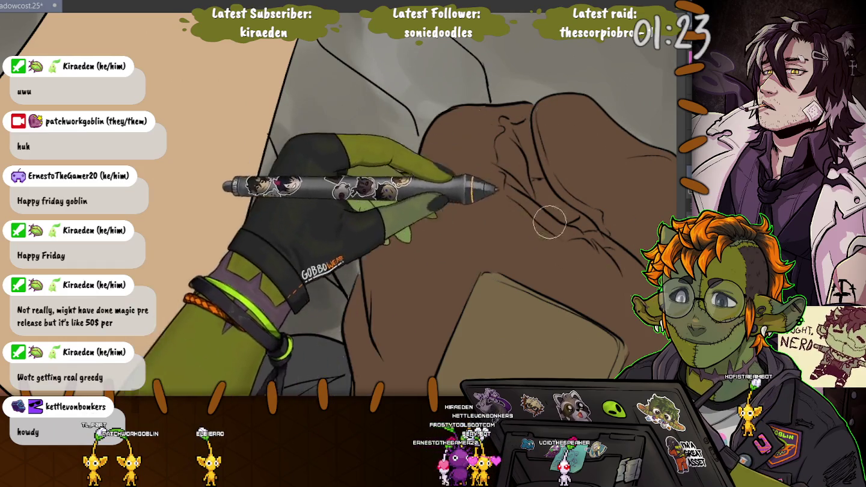
left_click_drag(505, 207, 235, 216)
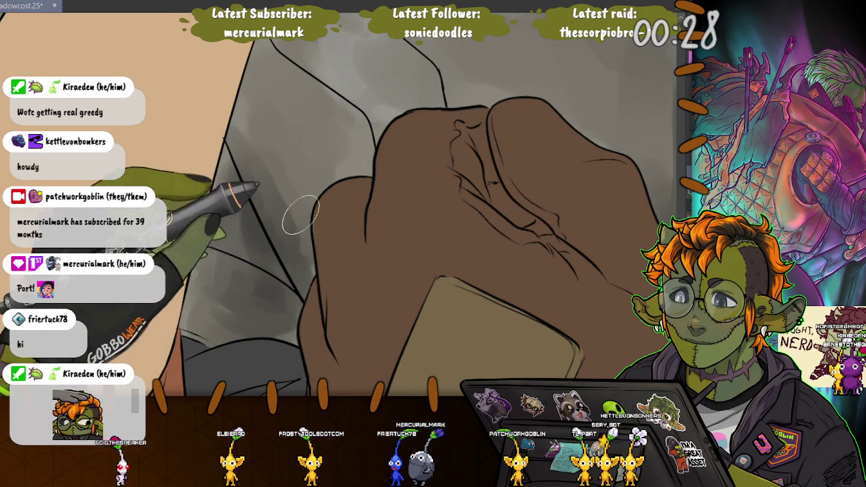
key("ctrl+plus")
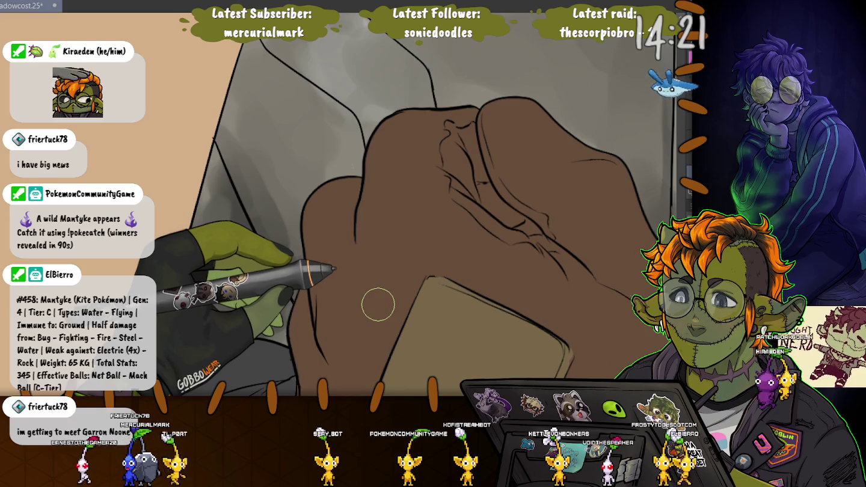
scroll(378, 304, "up", 2)
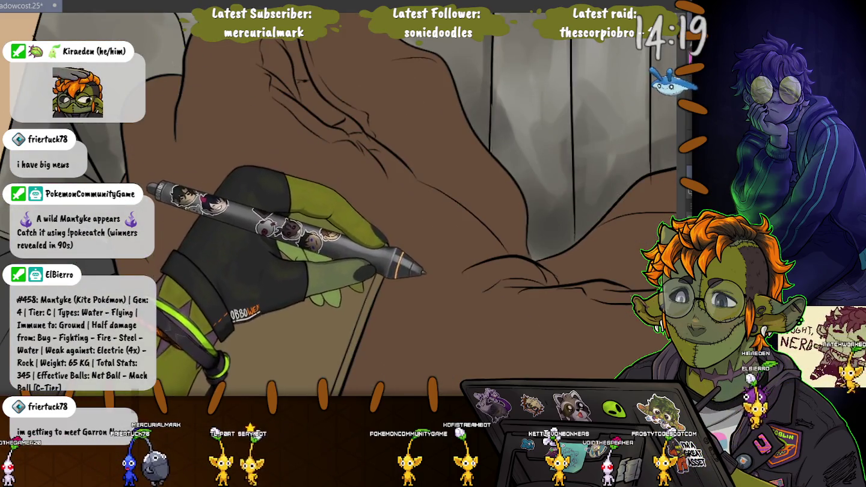
- Rotate and reframe the view onto the brown fabric beneath the fist
left_click_drag(424, 272, 231, 228)
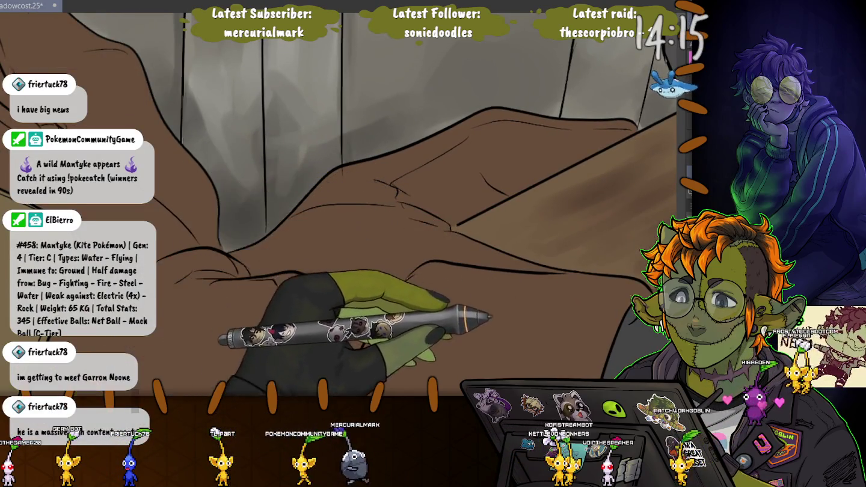
left_click_drag(458, 301, 421, 252)
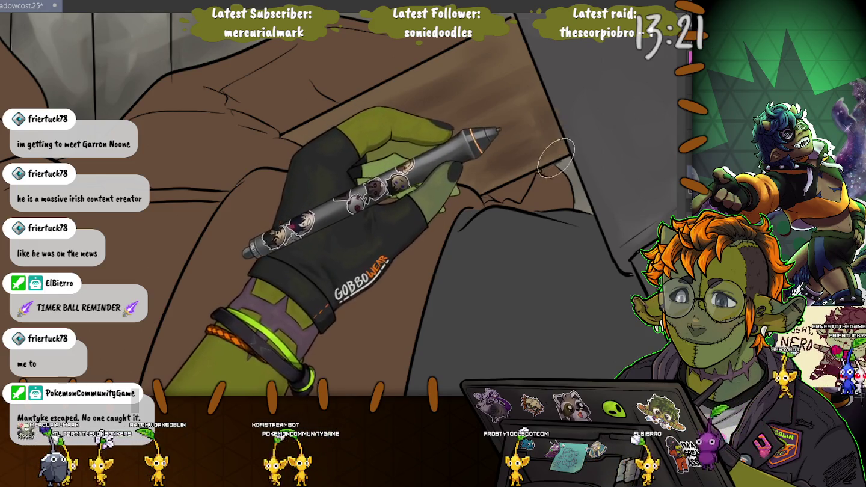
- Undo to restore the grey shading on the upper wall, then pan down over the panels
key("ctrl+z")
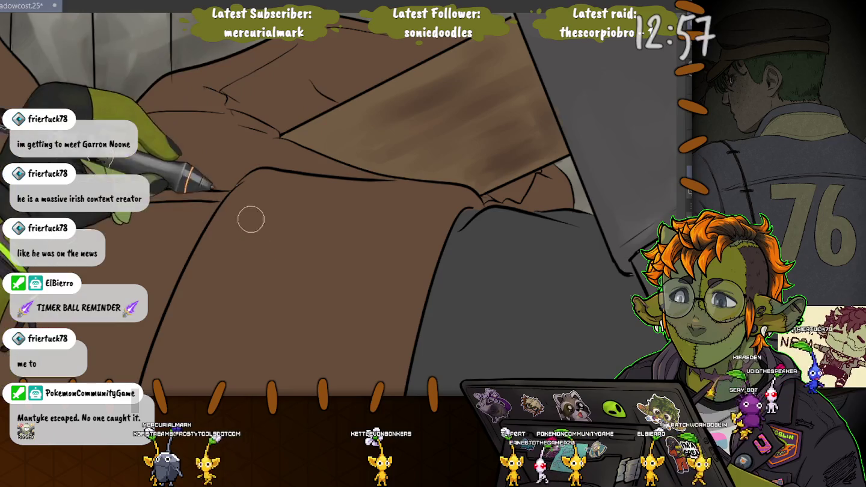
left_click_drag(229, 234, 240, 290)
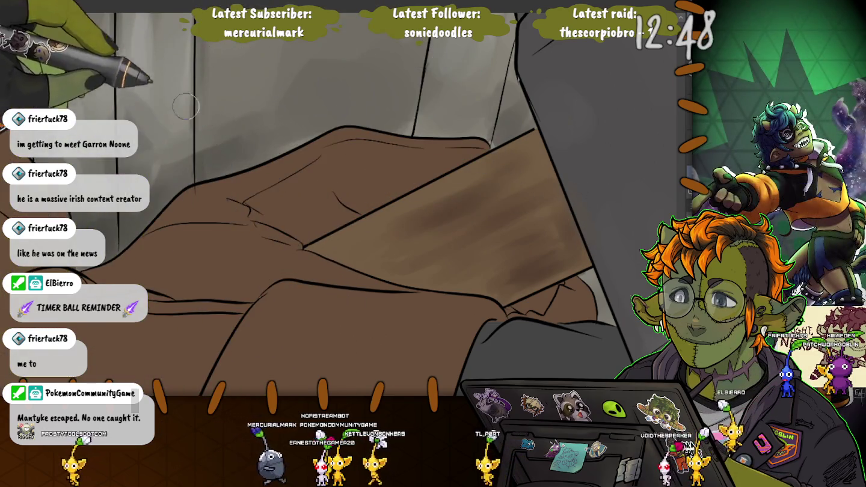
left_click_drag(377, 48, 422, 147)
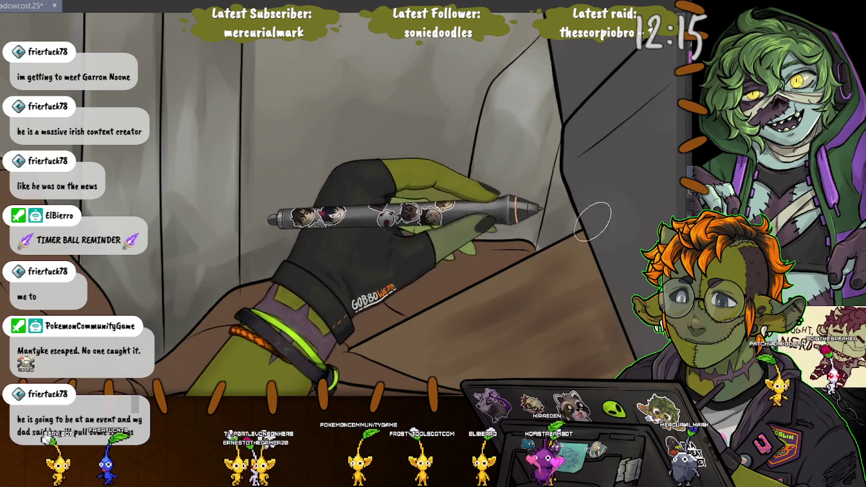
- Zoom in and rotate the view so the wall panels above the fabric sit upright
scroll(576, 217, "up", 3)
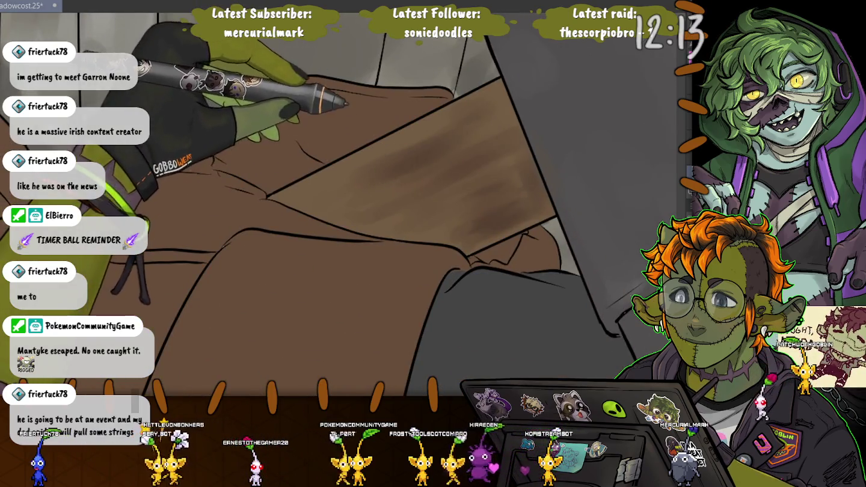
left_click_drag(421, 217, 460, 283)
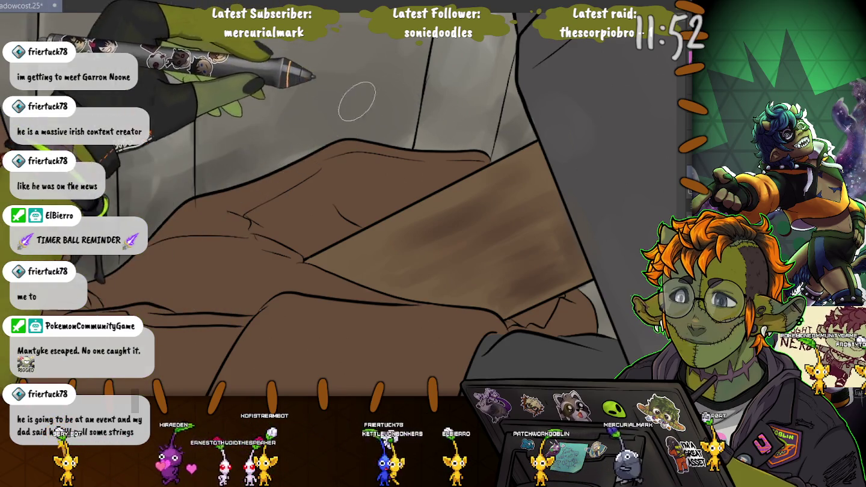
scroll(337, 204, "up", 3)
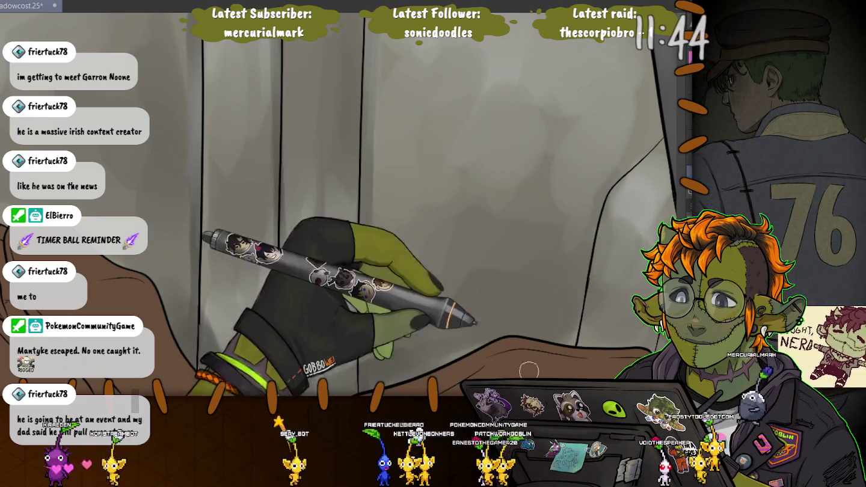
left_click_drag(492, 315, 492, 183)
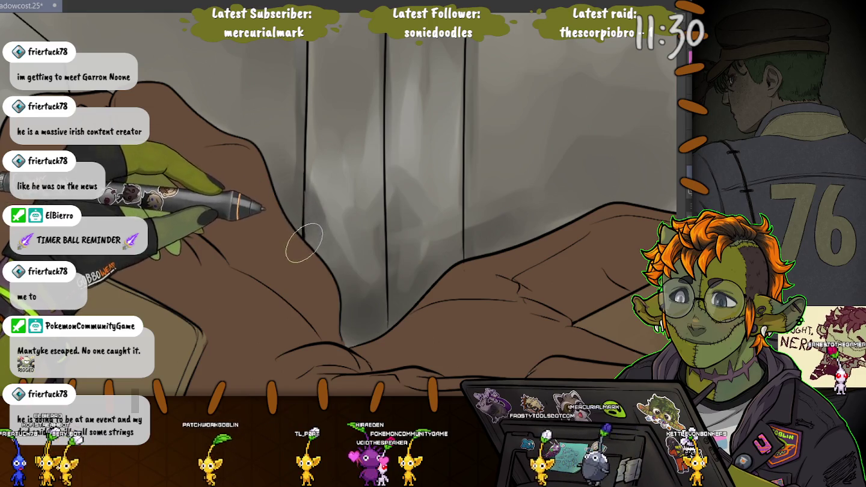
scroll(285, 161, "up", 3)
scroll(252, 127, "up", 2)
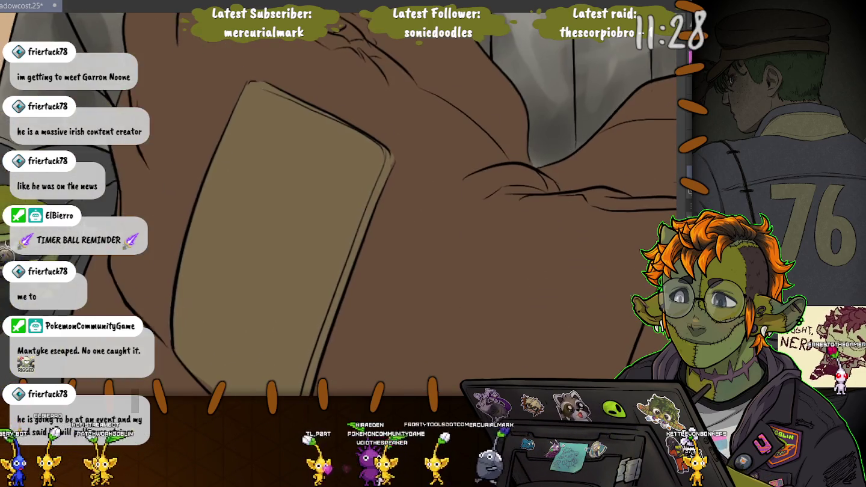
- Erase the faded outline along the tan shape's fold and redraw it solid dark
scroll(224, 93, "up", 2)
left_click_drag(226, 184, 359, 300)
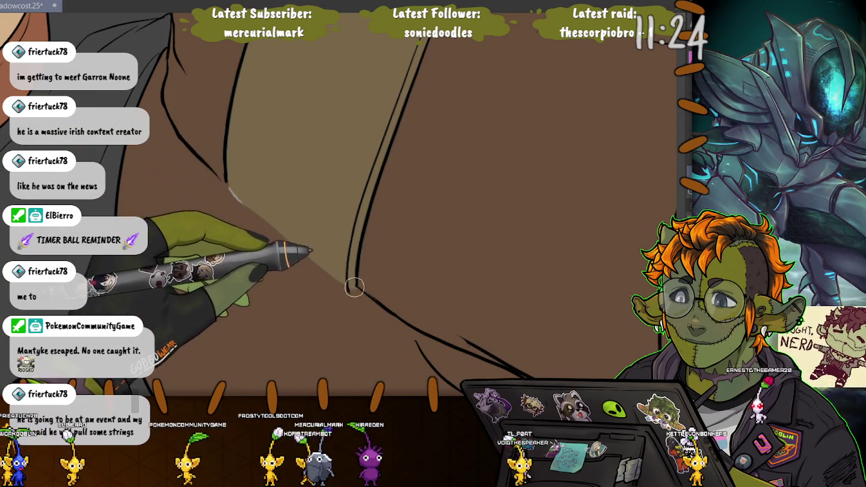
left_click_drag(329, 277, 227, 185)
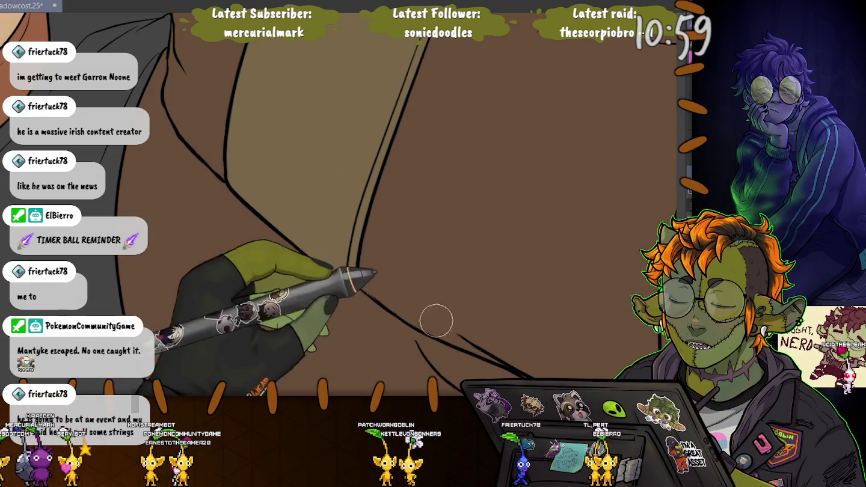
left_click_drag(508, 334, 442, 226)
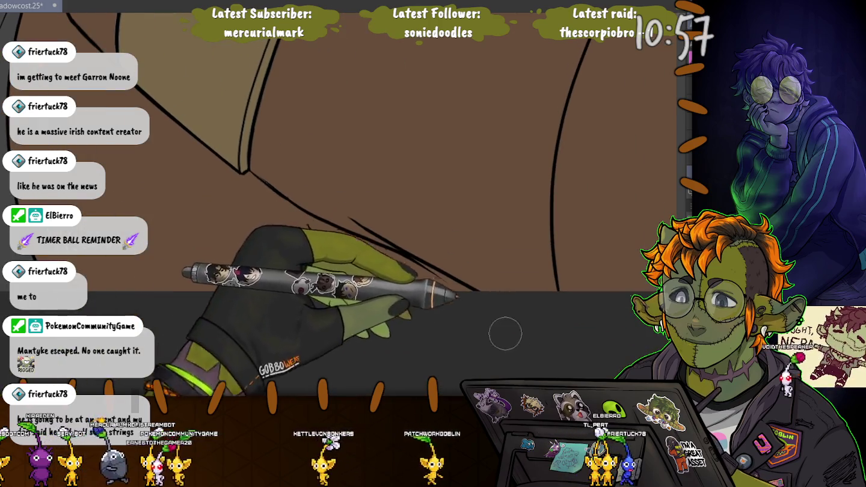
left_click_drag(333, 171, 292, 163)
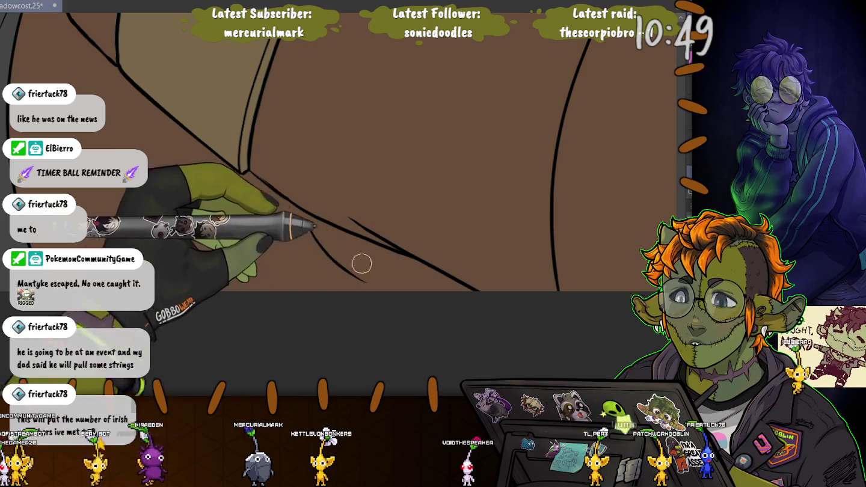
mouse_move(301, 194)
left_mouse_down()
mouse_move(335, 215)
mouse_move(407, 304)
left_mouse_up()
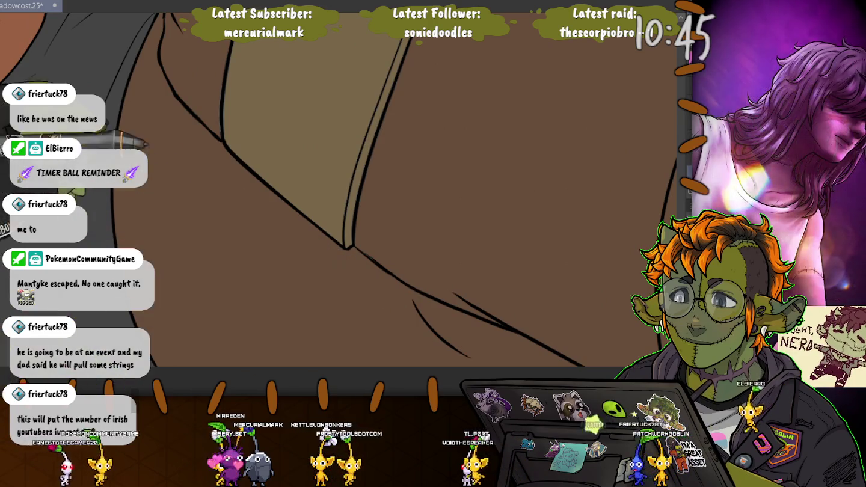
left_click_drag(353, 275, 413, 336)
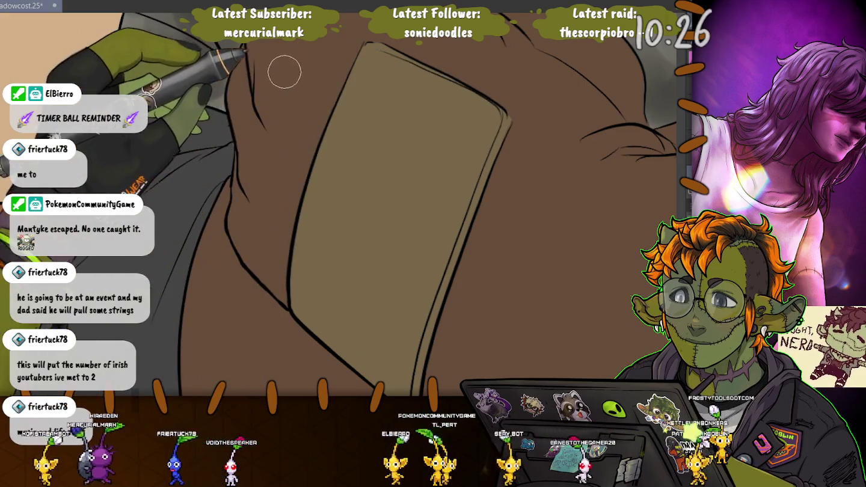
scroll(289, 75, "up", 3)
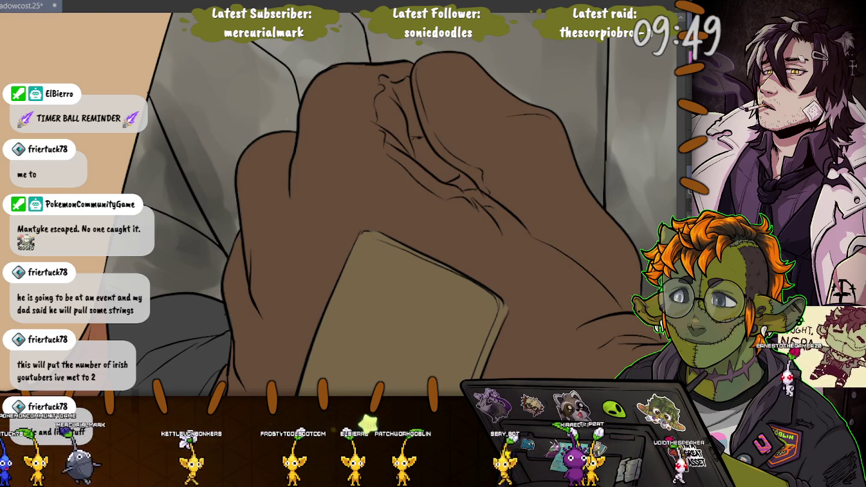
- Zoom out from the gloved hand to see more of the canvas
key("ctrl+minus")
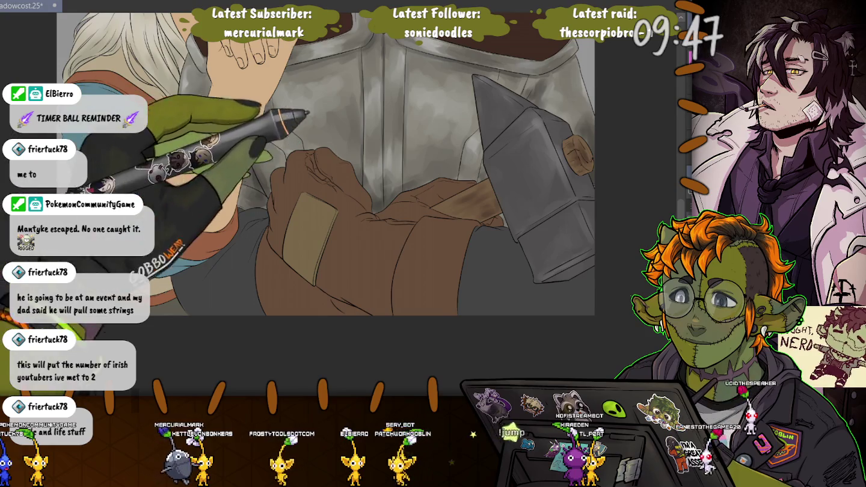
scroll(379, 204, "up", 5)
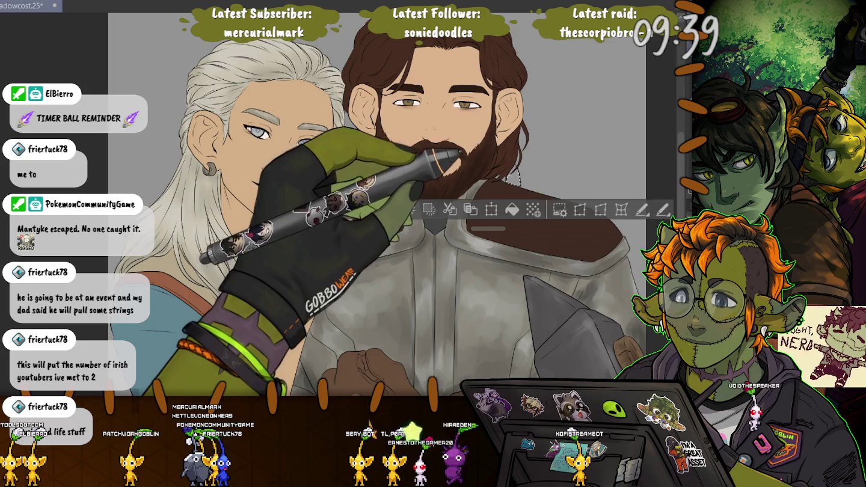
scroll(531, 188, "up", 2)
scroll(514, 181, "up", 2)
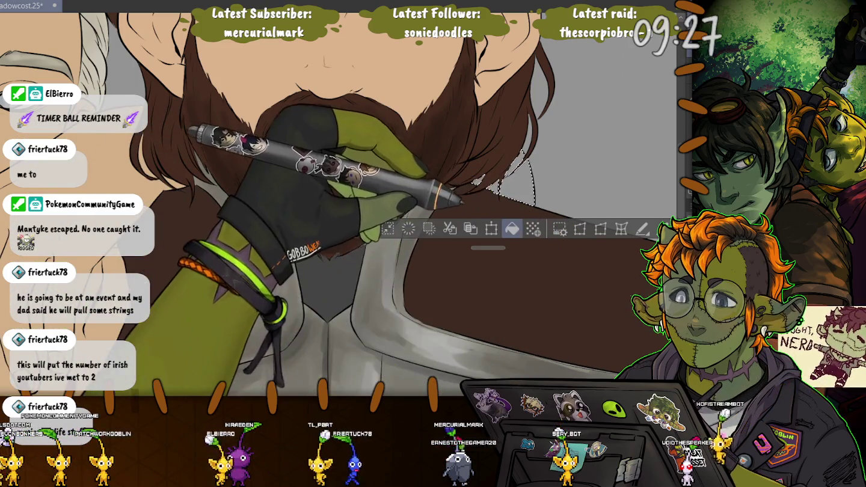
- Clear the beard selection, fit the artwork to the window, then zoom back into the beard
key("ctrl+d")
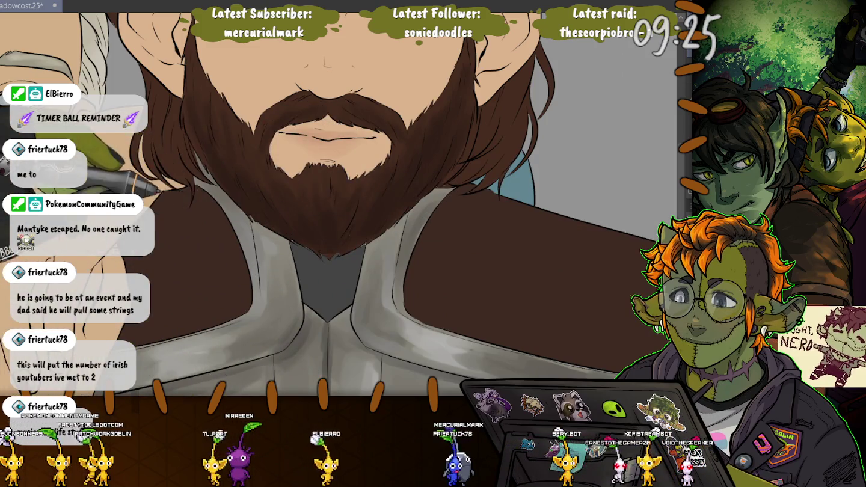
key("ctrl+0")
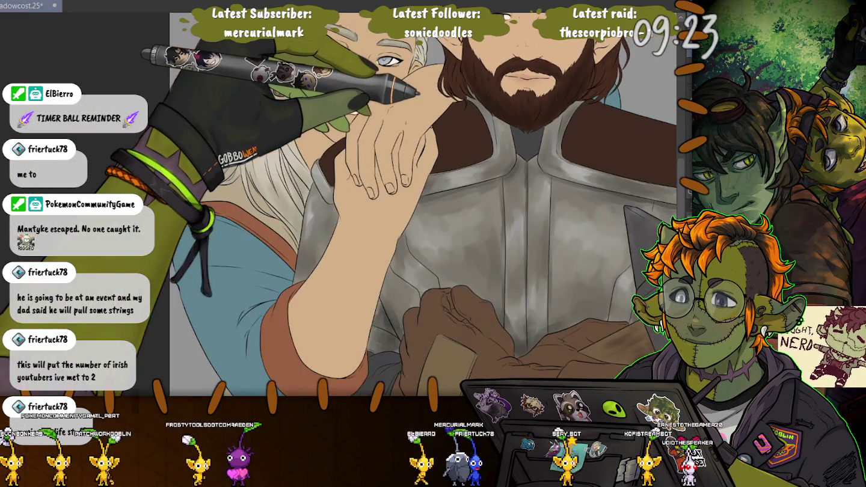
scroll(516, 108, "up", 2)
scroll(517, 108, "up", 3)
scroll(516, 108, "up", 3)
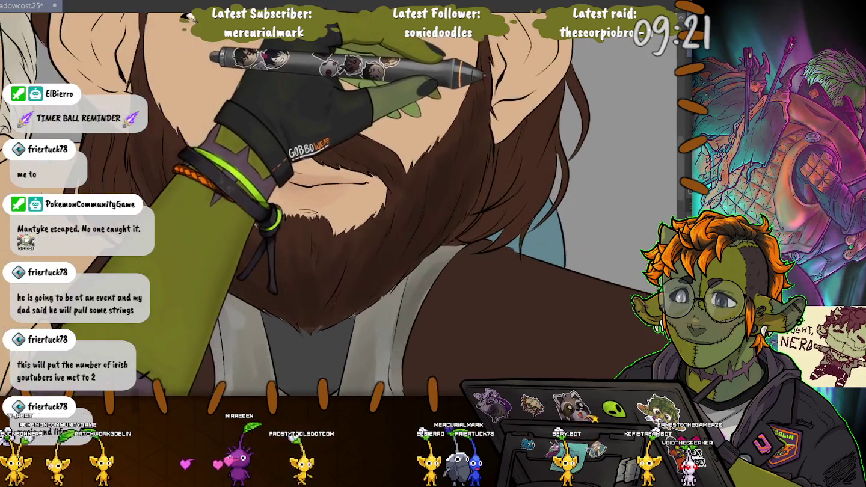
scroll(517, 108, "up", 2)
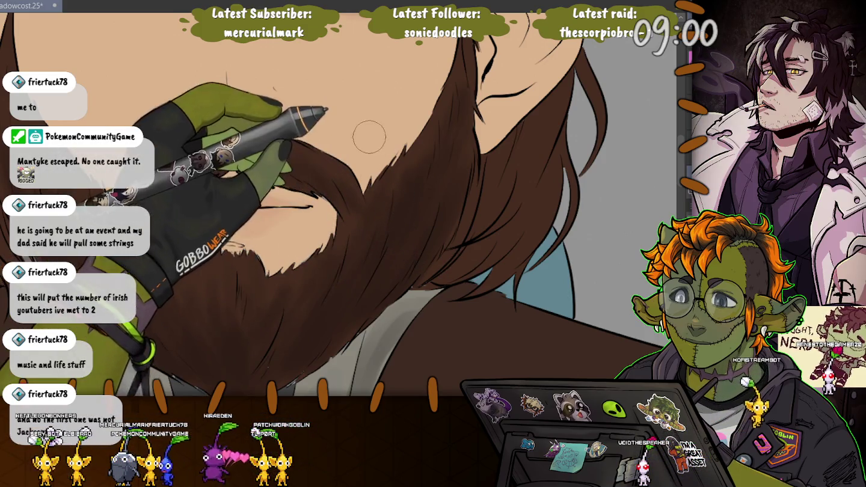
- Rotate the canvas upright and pan across face and beard to the tip over the armour
mouse_move(371, 132)
left_mouse_down()
mouse_move(256, 218)
mouse_move(305, 271)
mouse_move(360, 299)
left_mouse_up()
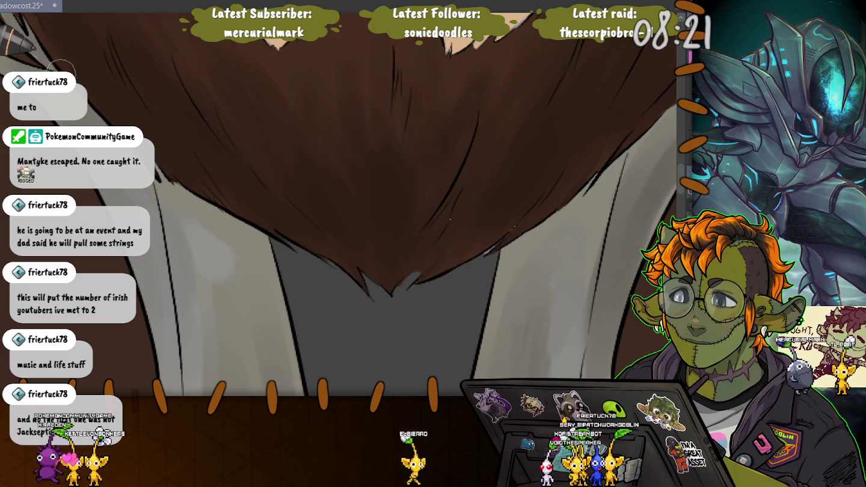
left_click_drag(61, 71, 180, 229)
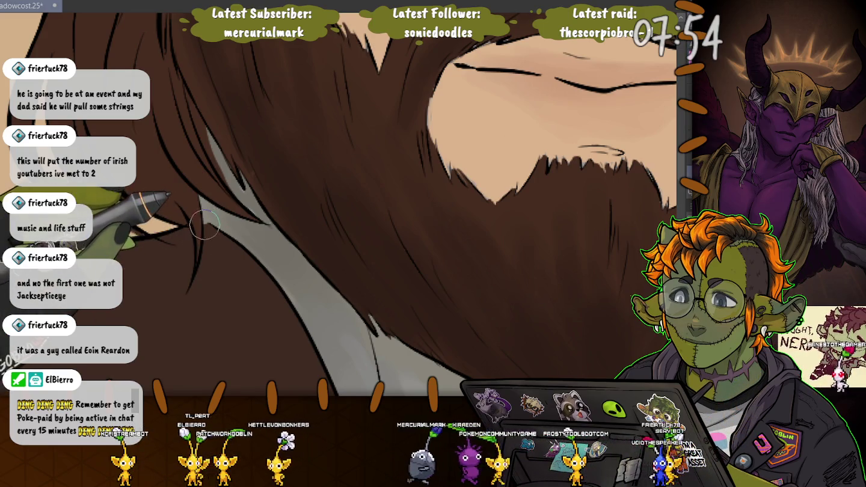
left_click_drag(230, 249, 408, 264)
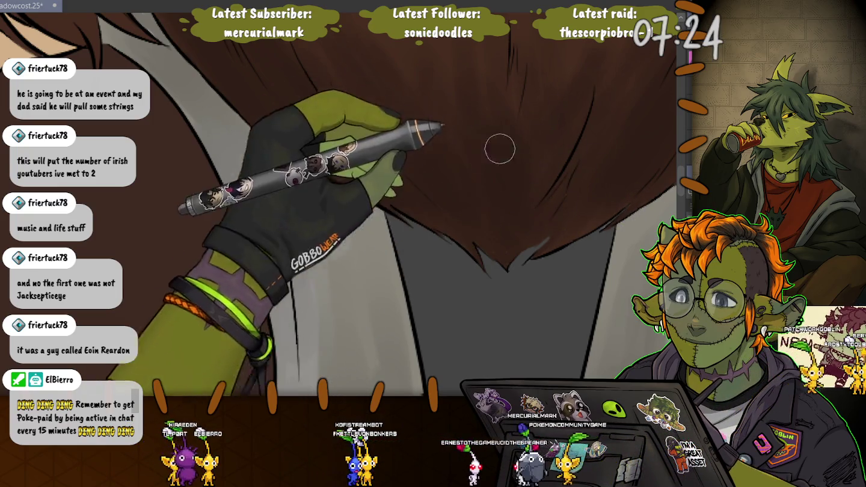
- Zoom and rotate the view to the side of the beard along the cheek
scroll(286, 274, "up", 3)
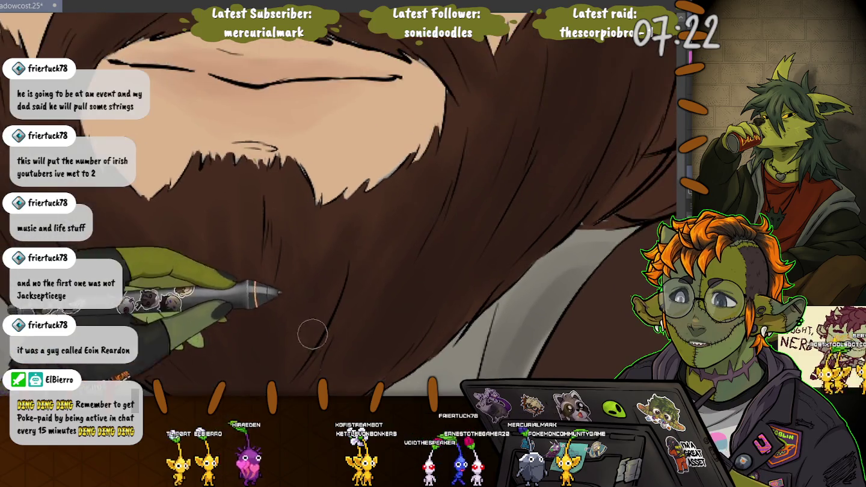
scroll(535, 240, "up", 3)
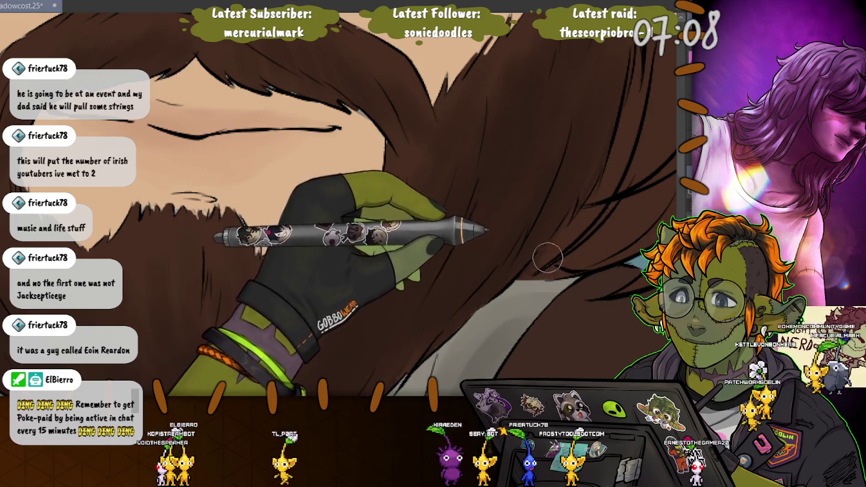
left_click_drag(542, 261, 463, 256)
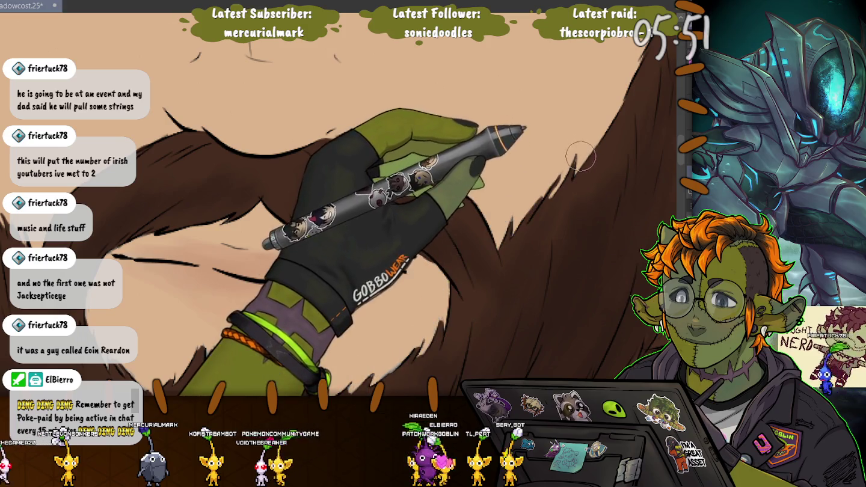
left_click_drag(500, 106, 501, 158)
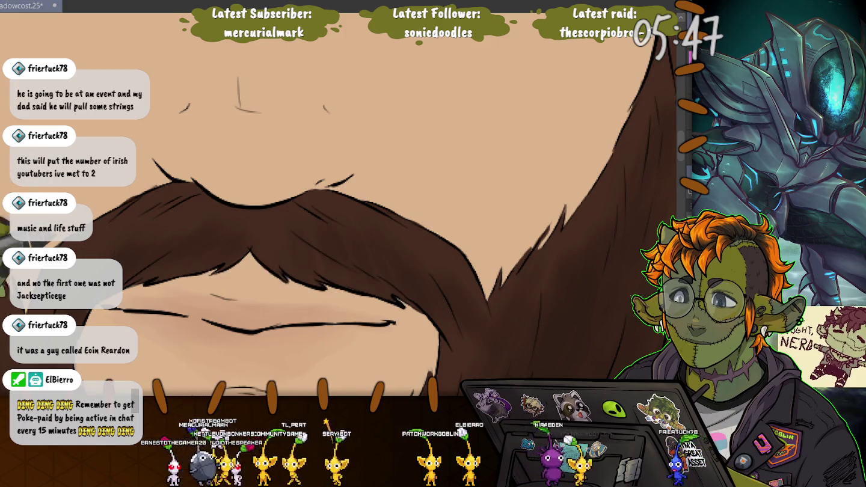
left_click_drag(492, 285, 205, 295)
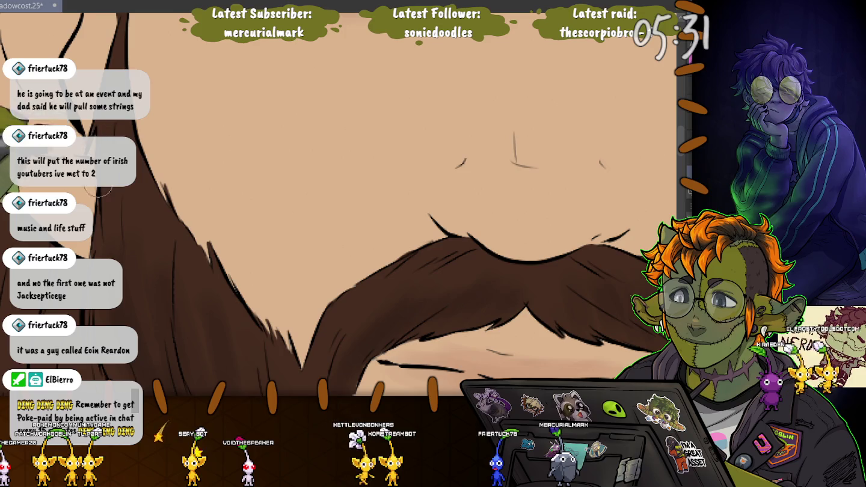
scroll(149, 205, "up", 5)
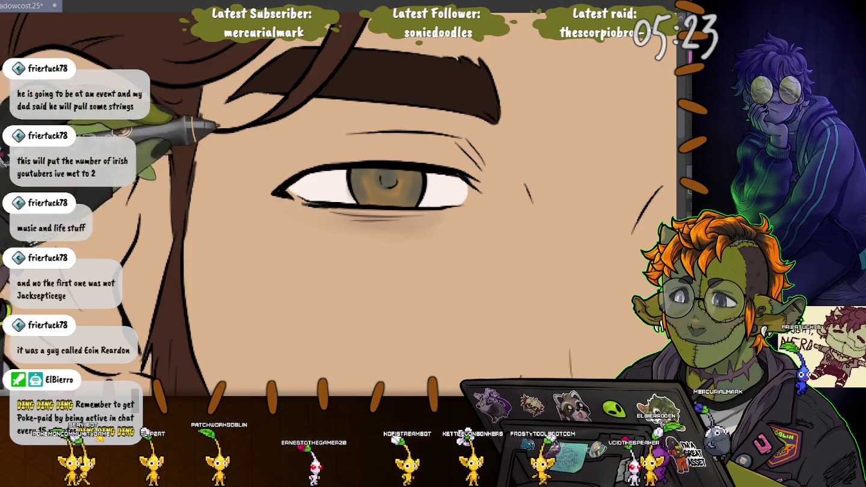
- Scroll the view across the eye, ear and hair, then down to the beard below the lips
scroll(181, 174, "up", 4)
scroll(336, 204, "down", 3)
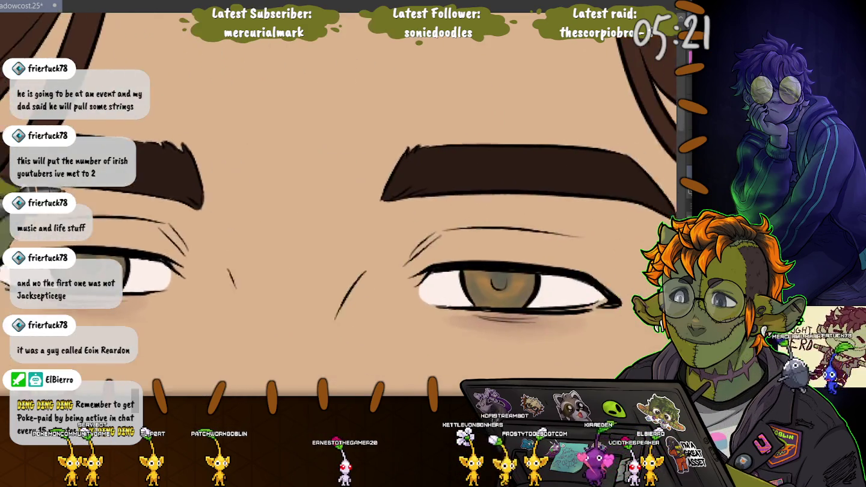
scroll(198, 252, "up", 3)
scroll(337, 204, "down", 1)
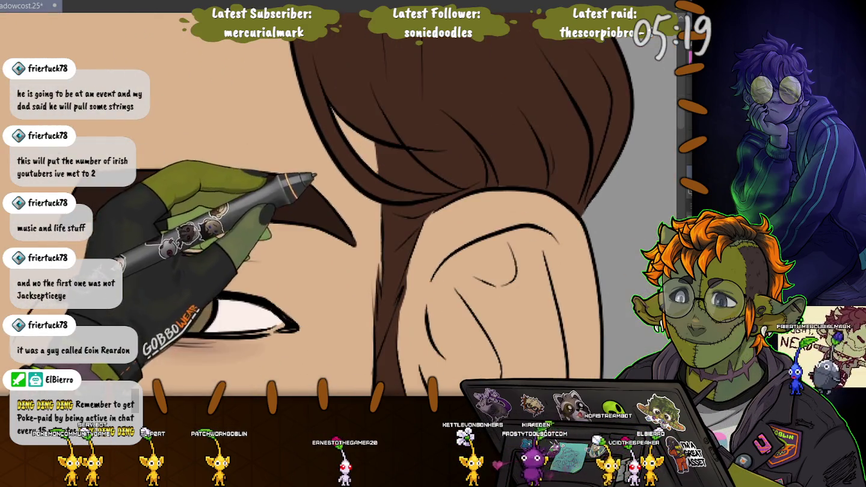
scroll(338, 204, "down", 4)
scroll(416, 204, "down", 1)
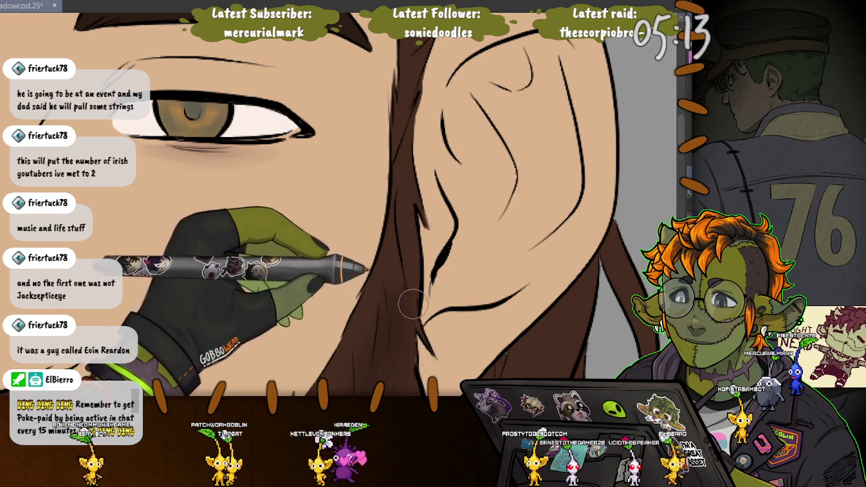
scroll(487, 334, "down", 4)
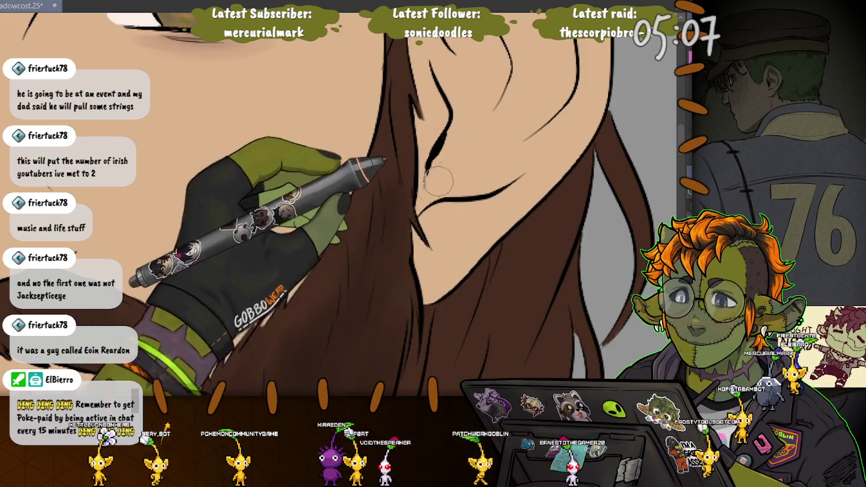
scroll(606, 131, "down", 4)
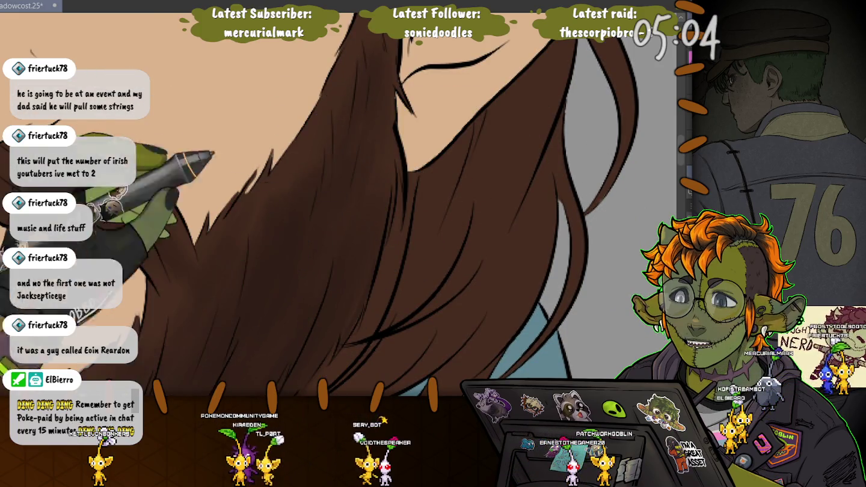
scroll(344, 203, "up", 4)
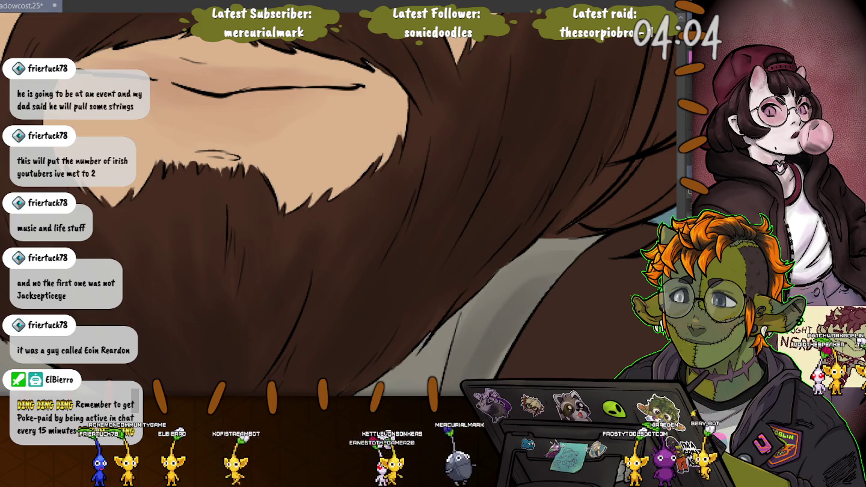
- Save the illustration, paint another beard strand, and zoom out to check the whole face
key("ctrl+s")
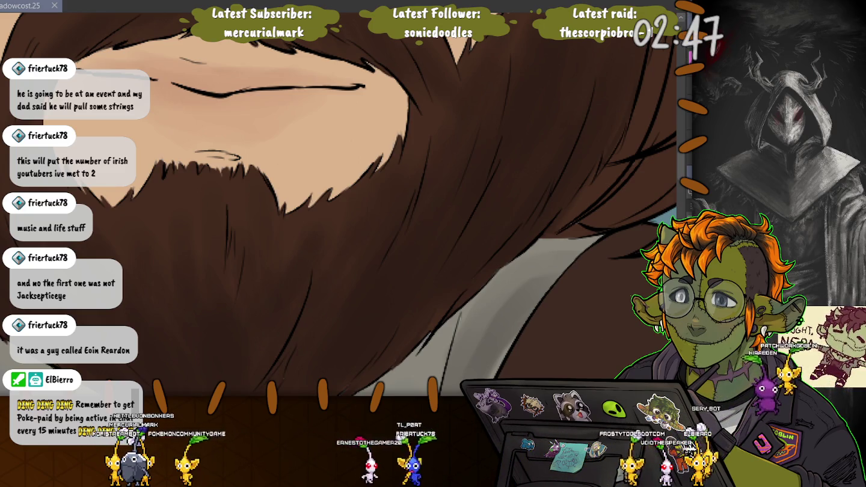
left_click(612, 155)
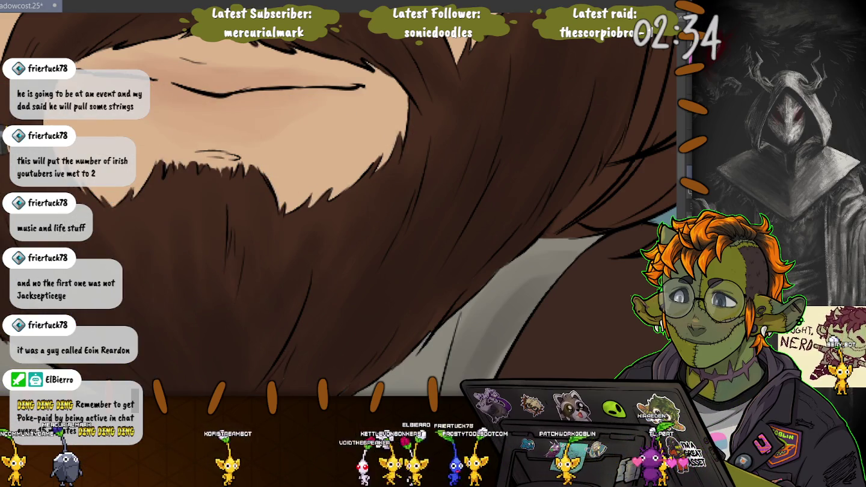
left_click_drag(337, 198, 205, 240)
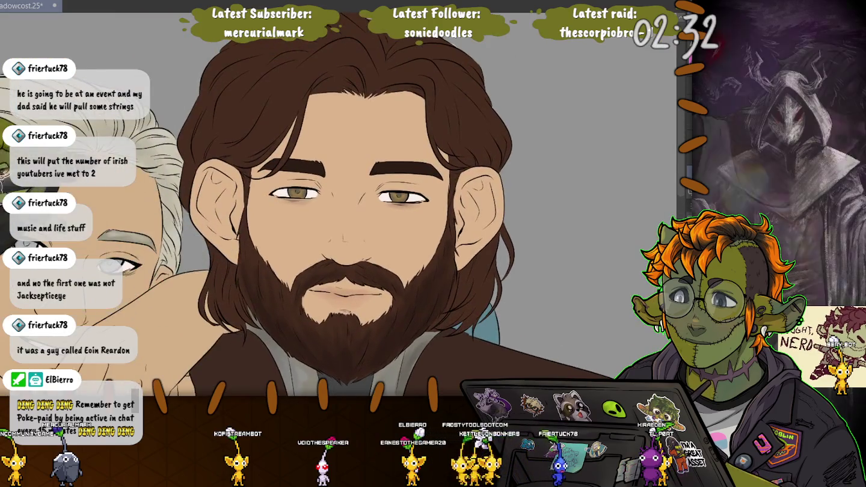
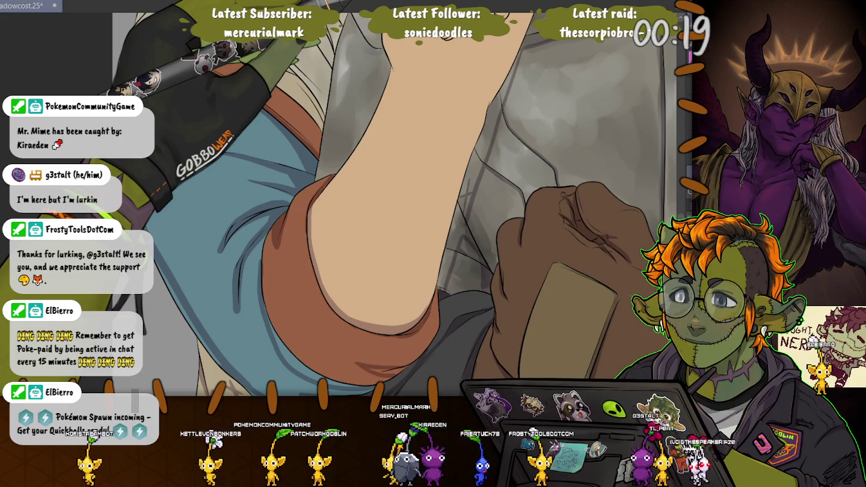
- Outline the draped hand's finger edges, including the middle finger, with thin brown lines
left_click_drag(336, 181, 394, 227)
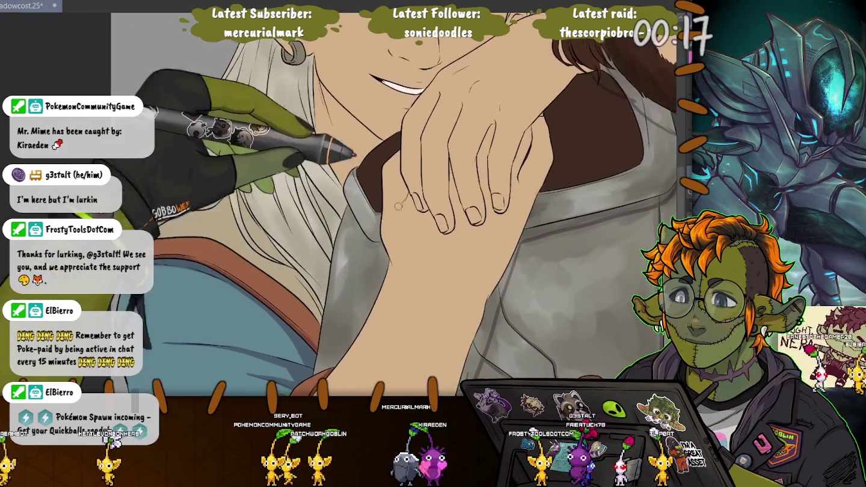
left_click_drag(438, 94, 419, 140)
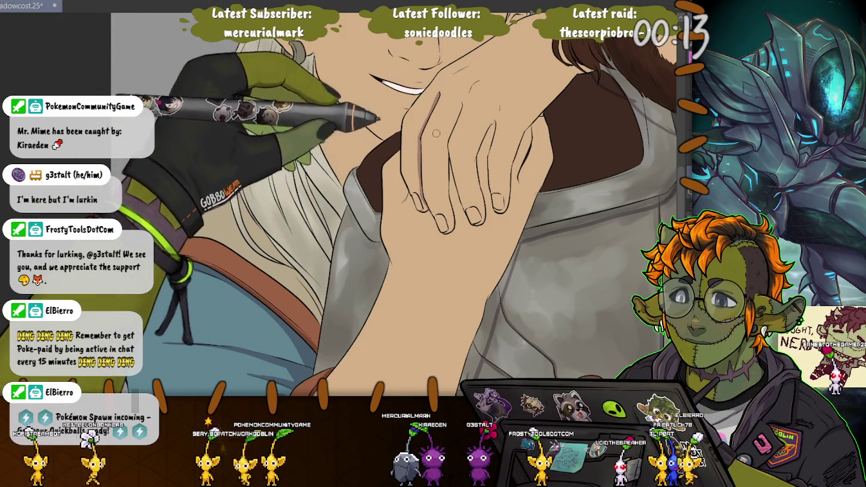
left_click_drag(462, 96, 452, 131)
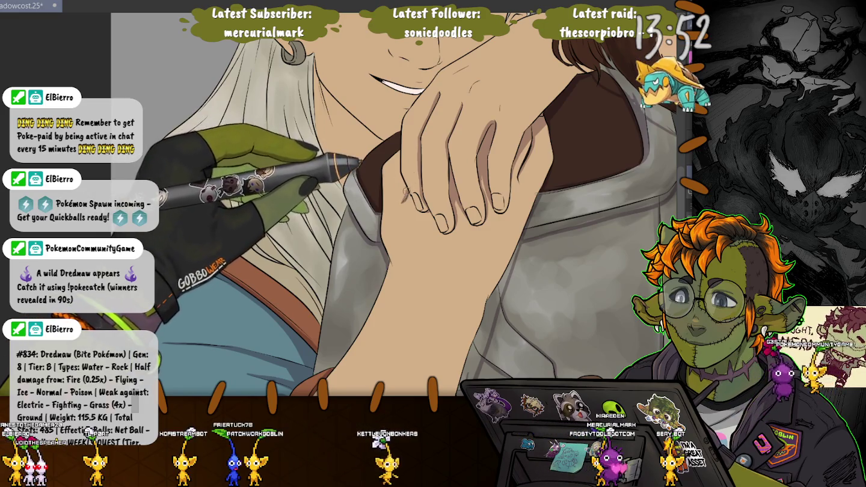
scroll(396, 140, "down", 3)
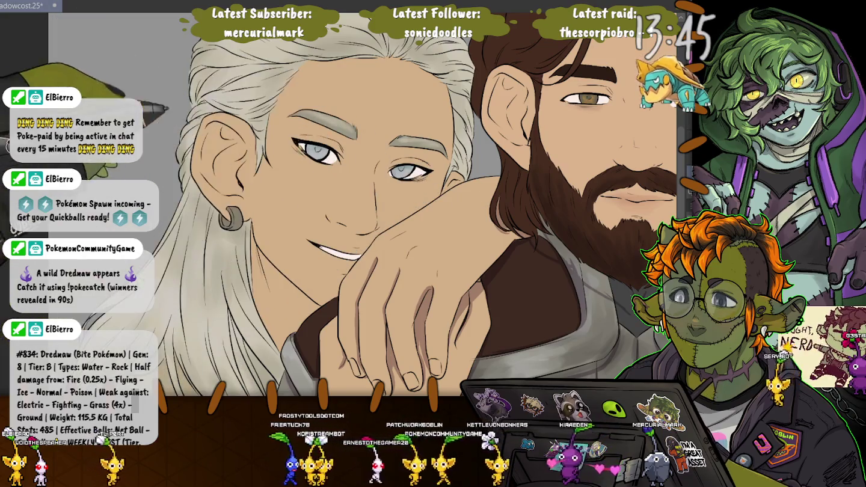
mouse_move(325, 252)
left_mouse_down()
mouse_move(392, 191)
mouse_move(430, 120)
left_mouse_up()
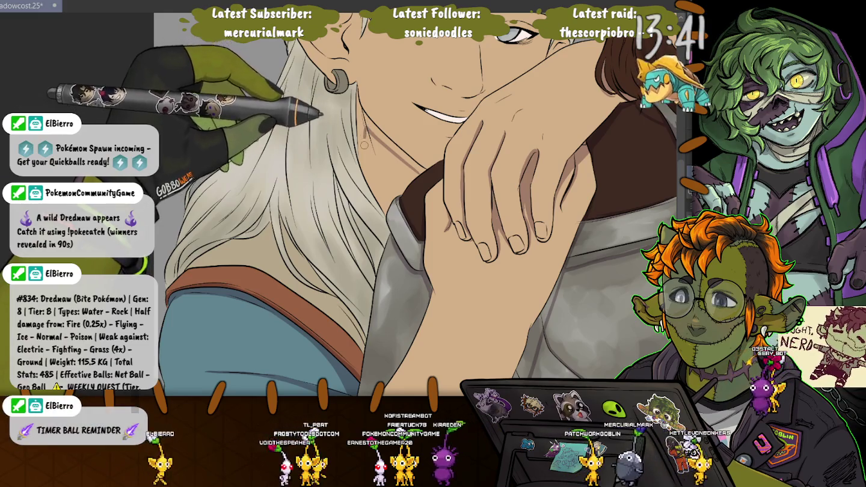
mouse_move(360, 181)
left_mouse_down()
mouse_move(373, 253)
mouse_move(413, 313)
left_mouse_up()
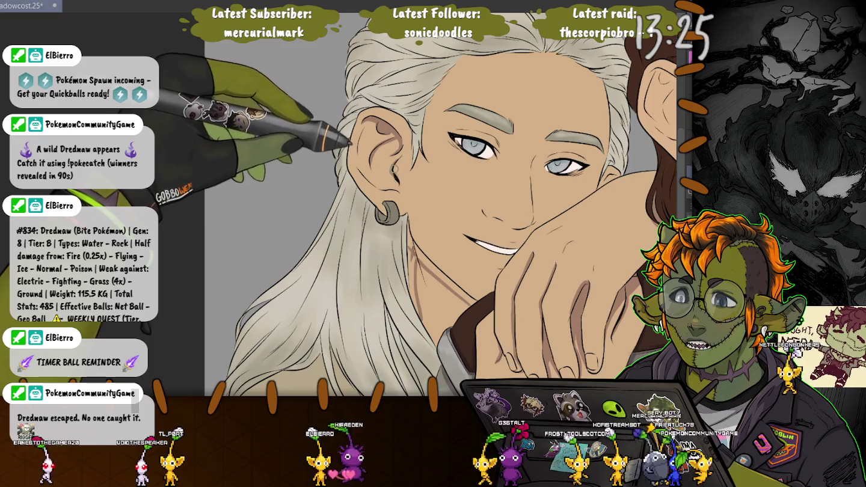
left_click_drag(382, 185, 386, 189)
key("ctrl+z")
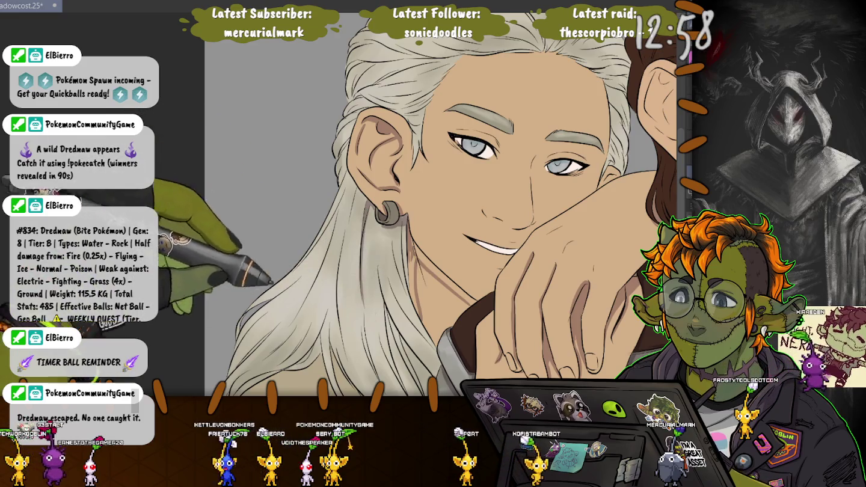
left_click_drag(266, 236, 260, 116)
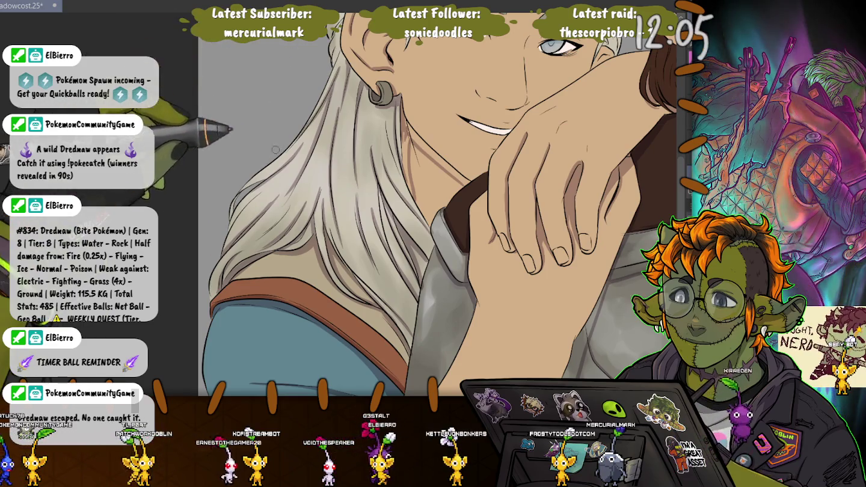
scroll(296, 239, "up", 3)
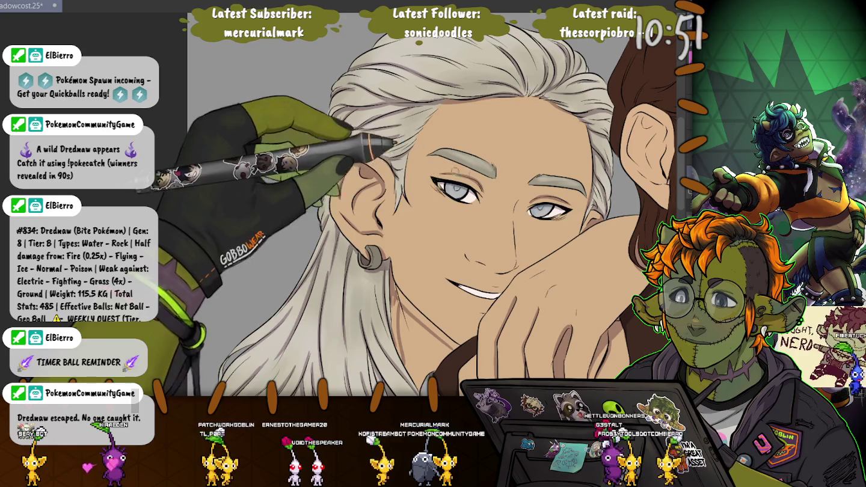
left_click_drag(409, 128, 313, 107)
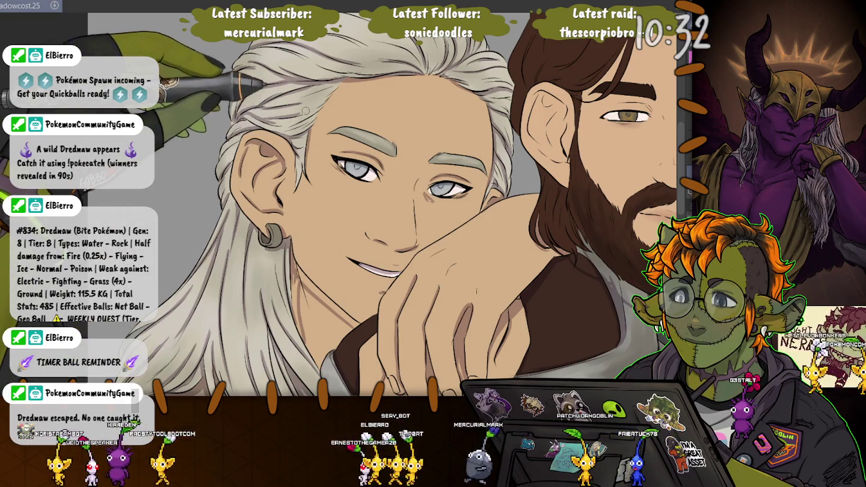
left_click_drag(361, 181, 224, 275)
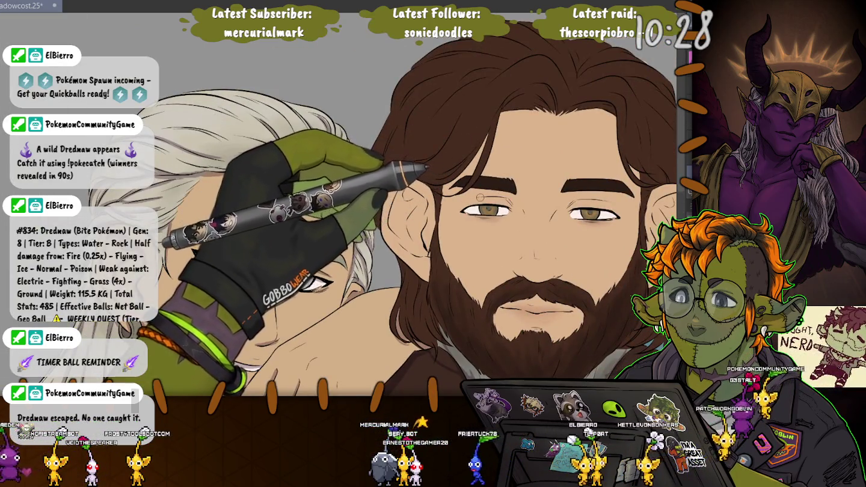
- Undo the last two strokes and refine shading and strand detail on the bearded man's face and beard
key("ctrl+z")
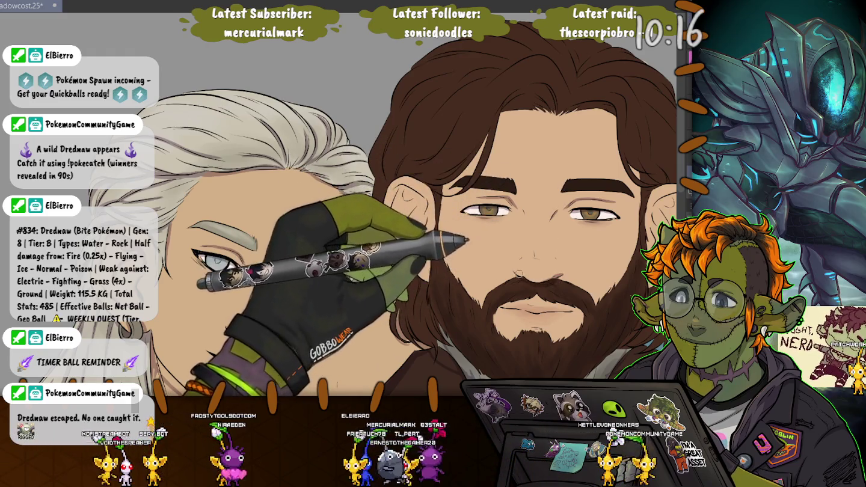
key("ctrl+z")
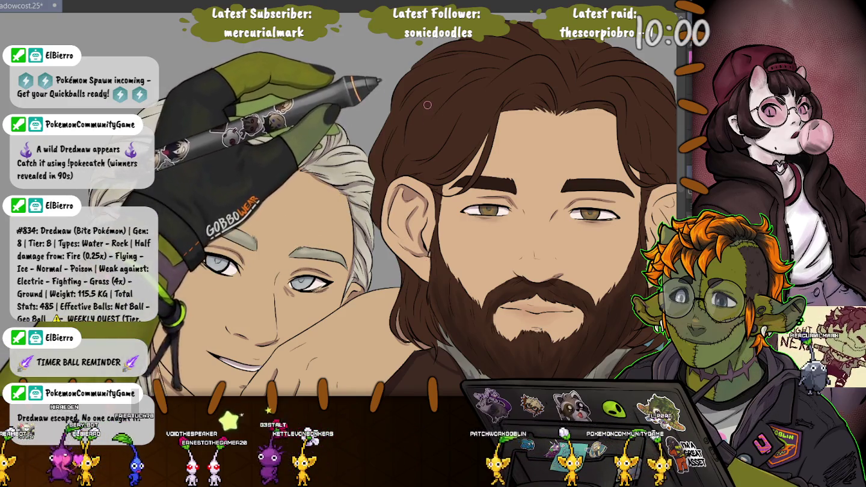
left_click_drag(390, 154, 366, 118)
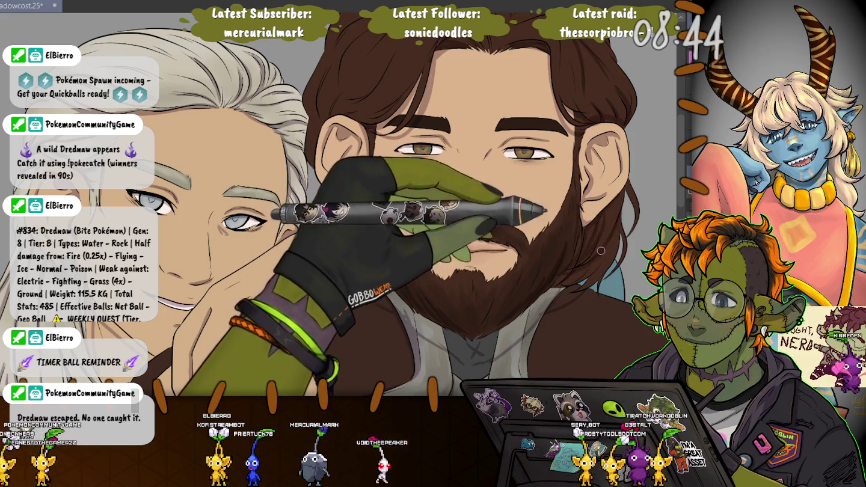
scroll(581, 235, "up", 4)
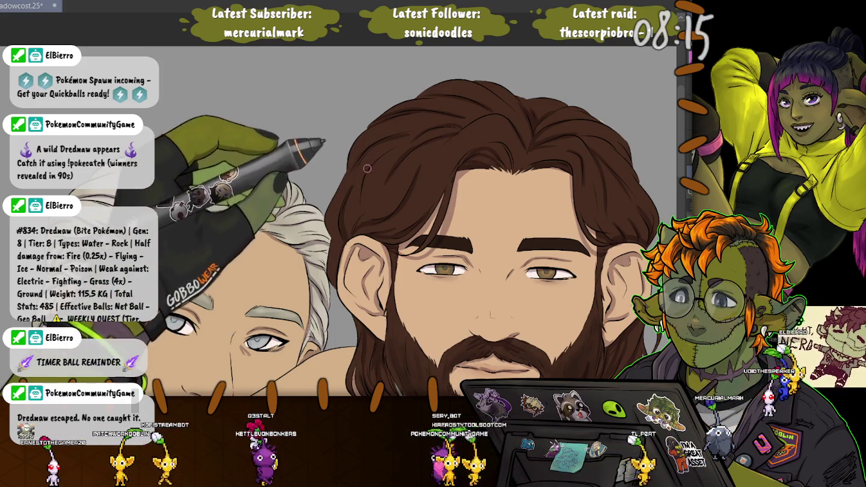
scroll(367, 168, "down", 5)
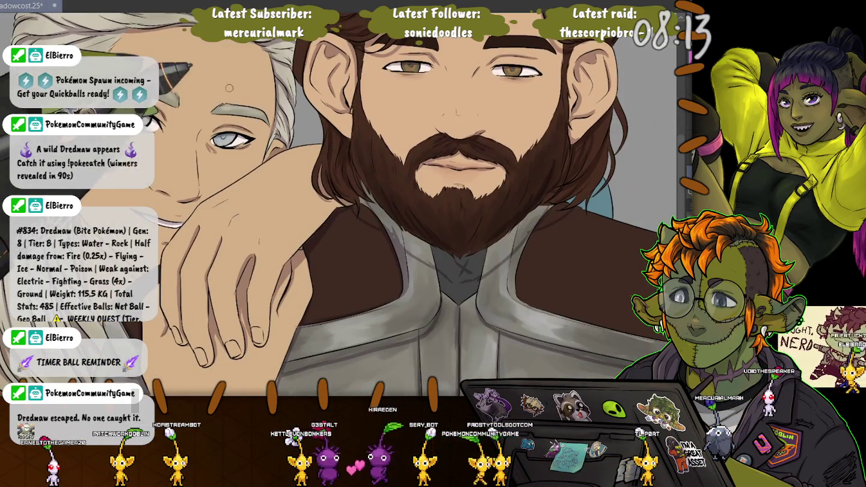
- Paint mottled metallic texture and shading over the bearded man's grey chest armour plates
left_click_drag(442, 269, 426, 224)
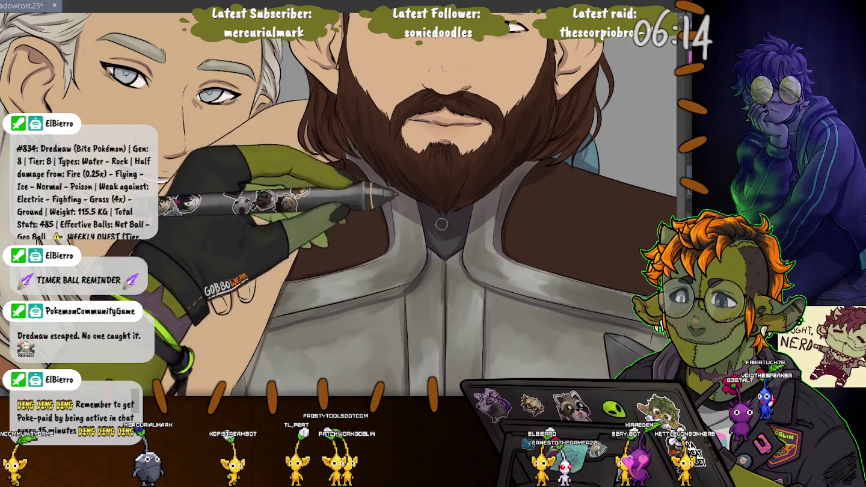
left_click_drag(431, 207, 273, 154)
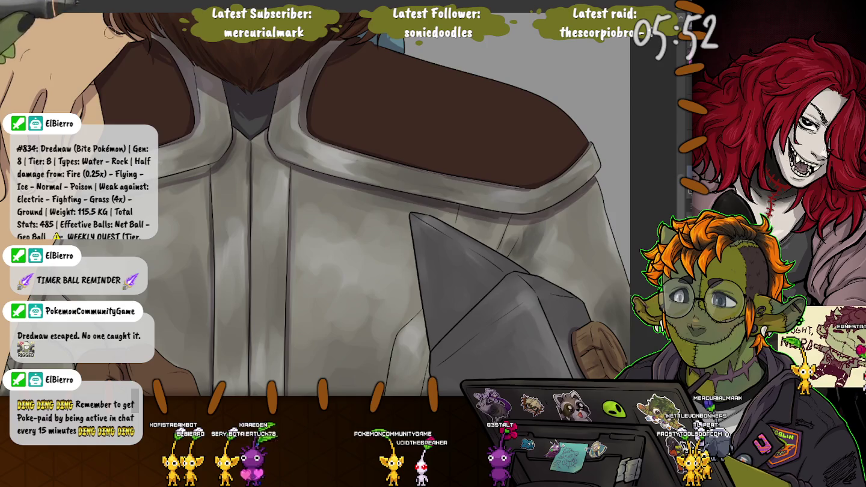
left_click_drag(455, 211, 415, 104)
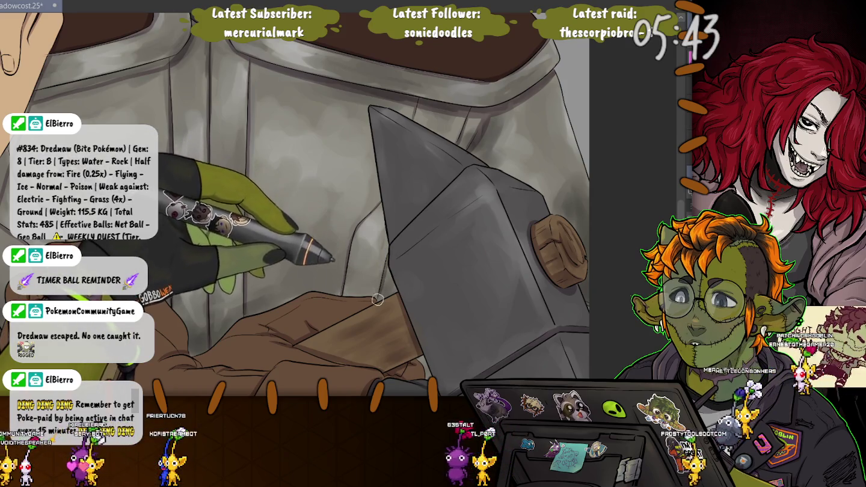
scroll(389, 251, "up", 2)
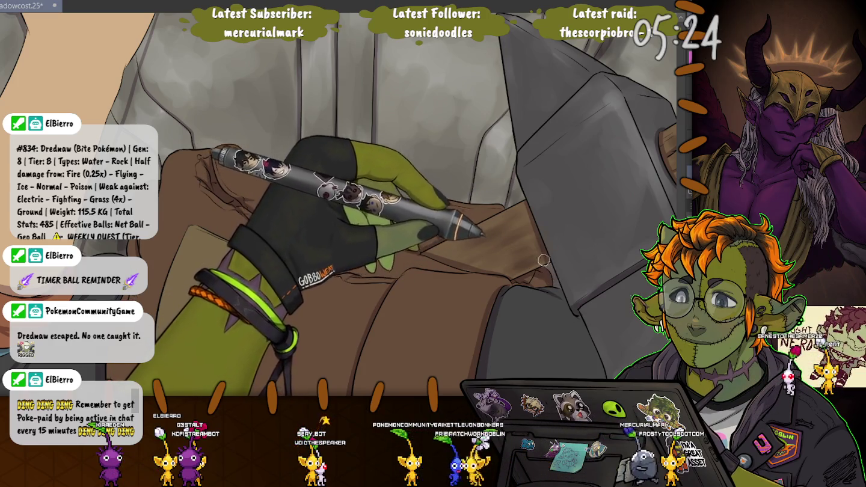
left_click_drag(540, 265, 419, 163)
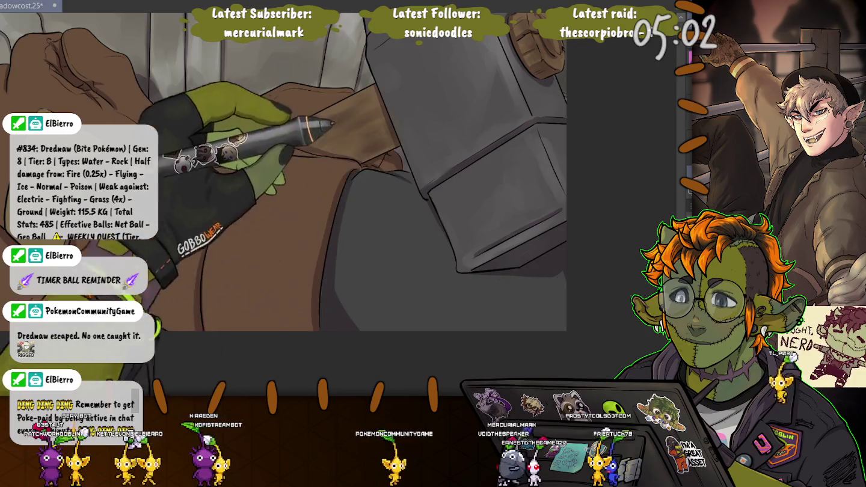
- Block in two tan highlight patches along the folds of the brown hammer-handle cloth
left_click_drag(527, 89, 522, 262)
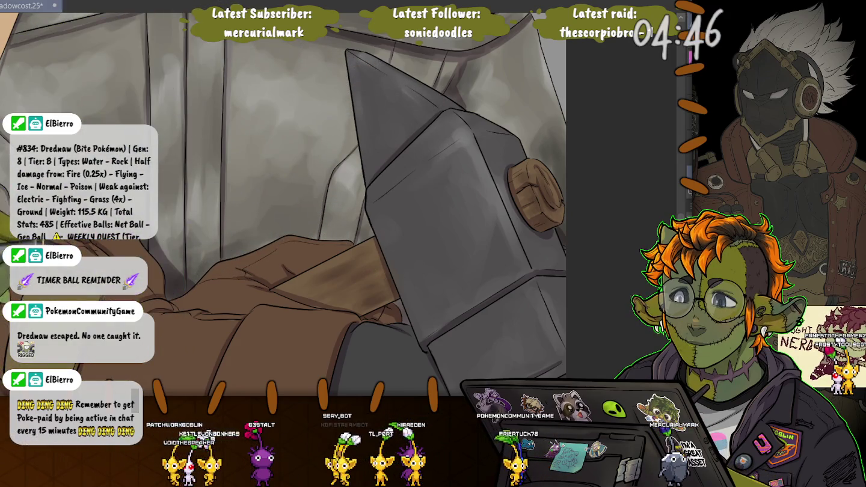
left_click_drag(182, 288, 287, 143)
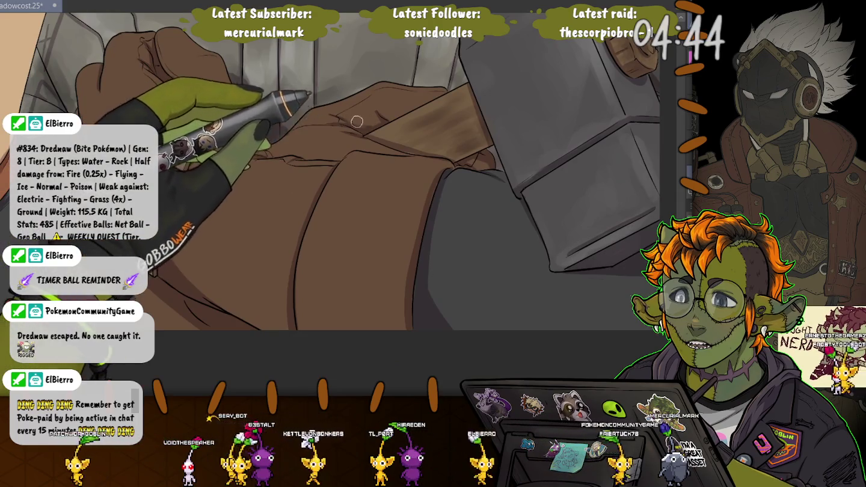
left_click_drag(194, 139, 131, 104)
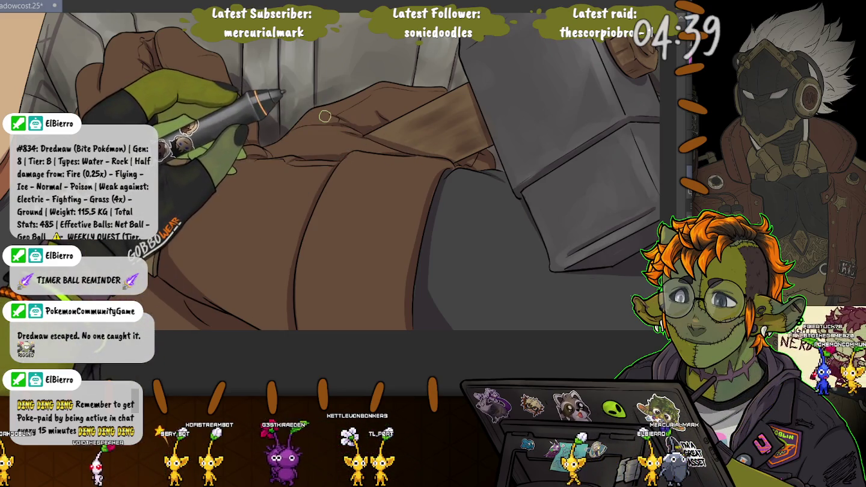
left_click_drag(325, 116, 178, 138)
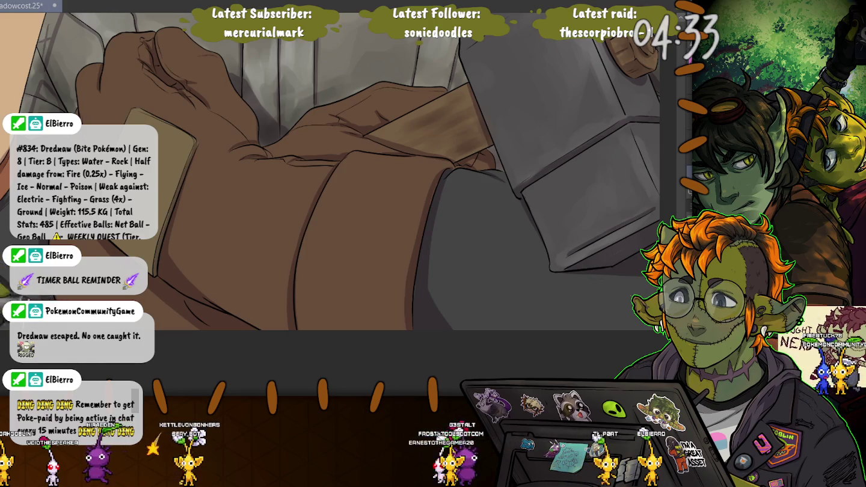
scroll(336, 181, "up", 3)
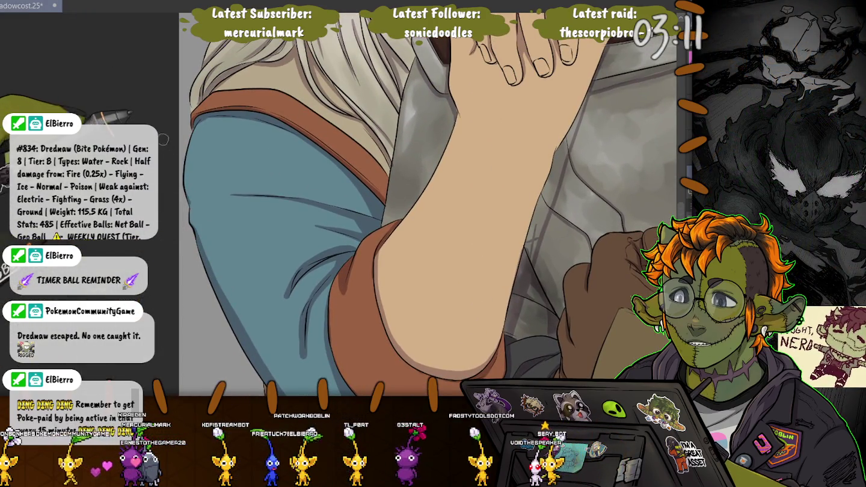
scroll(201, 145, "down", 2)
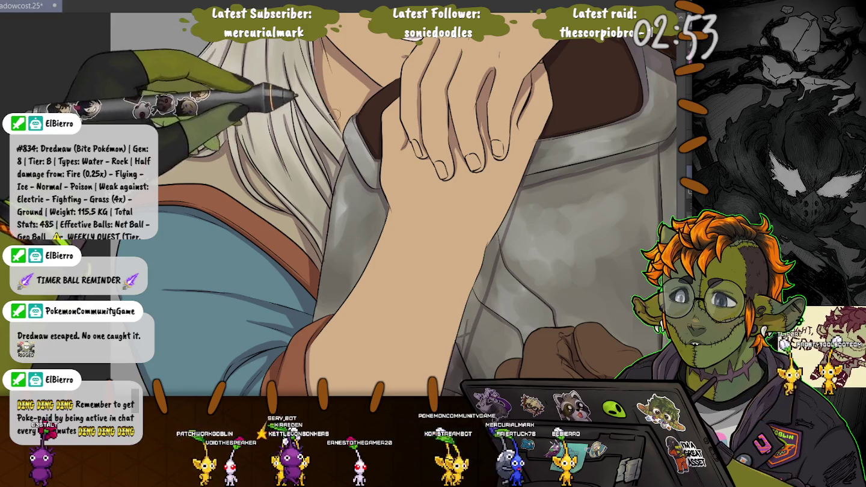
key("ctrl+0")
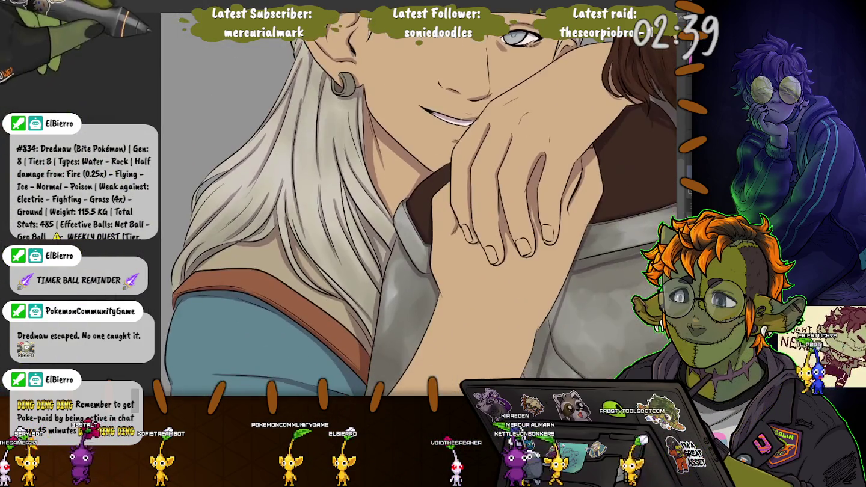
scroll(414, 204, "down", 3)
left_click_drag(370, 316, 327, 220)
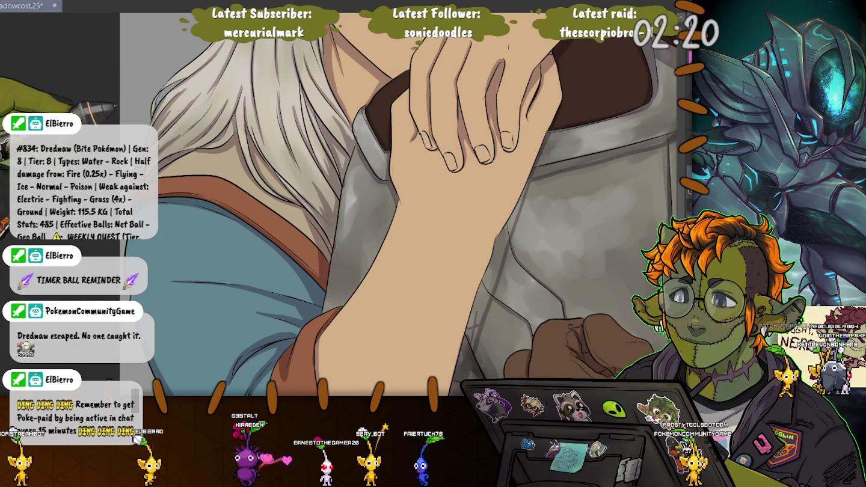
mouse_move(458, 121)
left_mouse_down()
mouse_move(337, 174)
mouse_move(337, 252)
left_mouse_up()
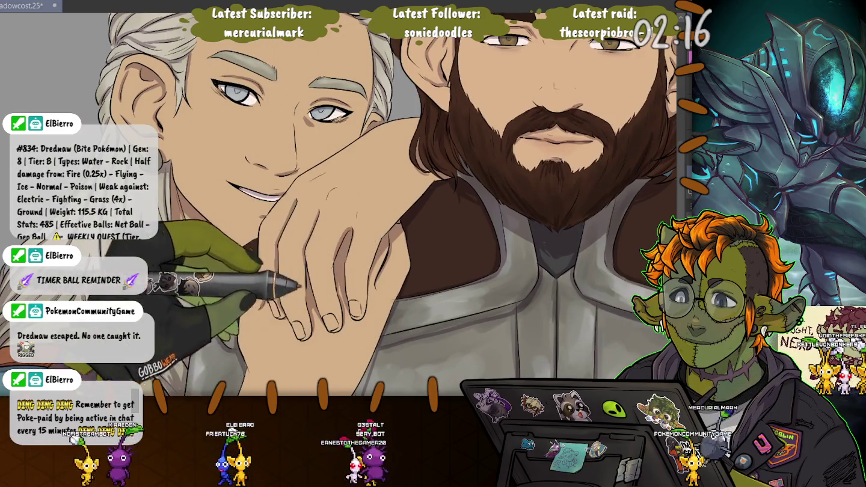
left_click_drag(365, 377, 392, 221)
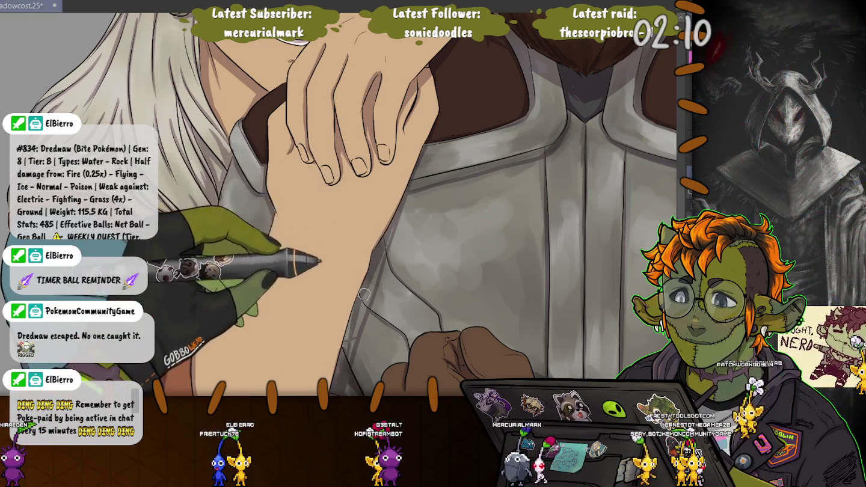
left_click_drag(382, 254, 365, 175)
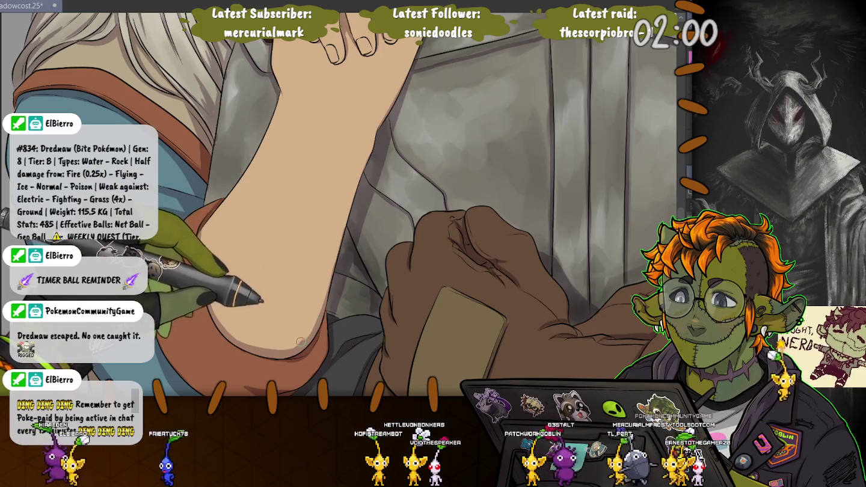
mouse_move(253, 102)
left_mouse_down()
mouse_move(252, 265)
mouse_move(242, 278)
left_mouse_up()
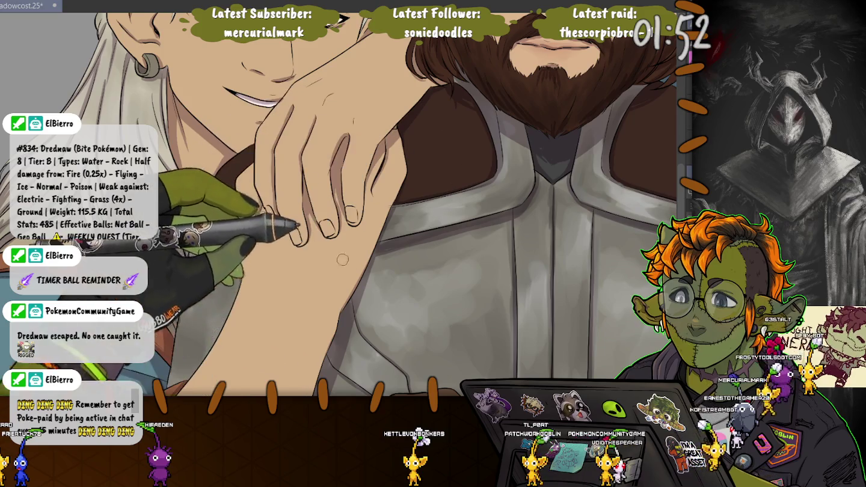
left_click_drag(345, 260, 359, 95)
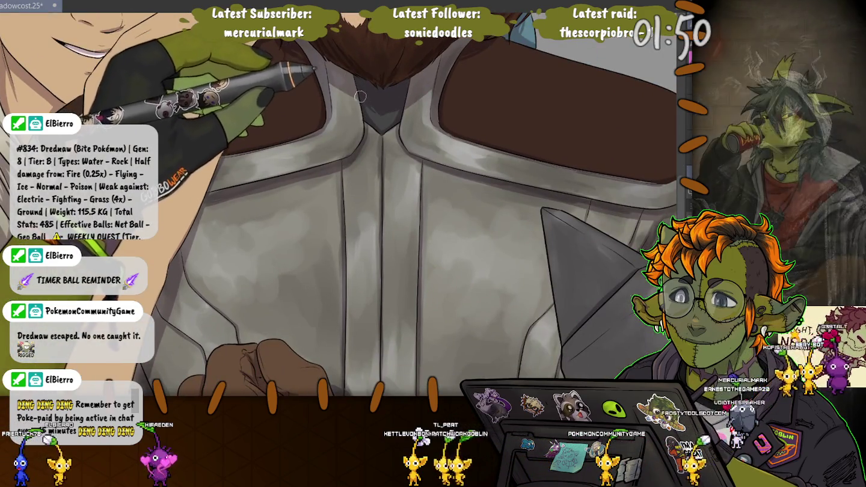
left_click_drag(465, 216, 351, 189)
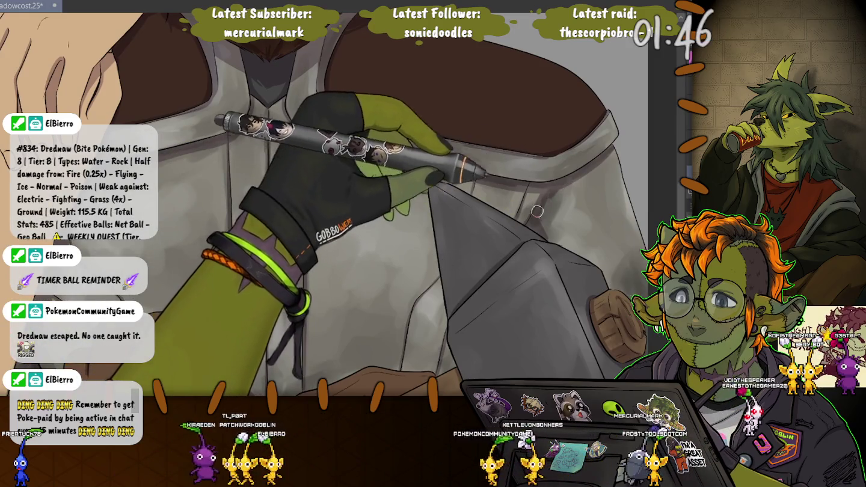
left_click_drag(538, 208, 661, 367)
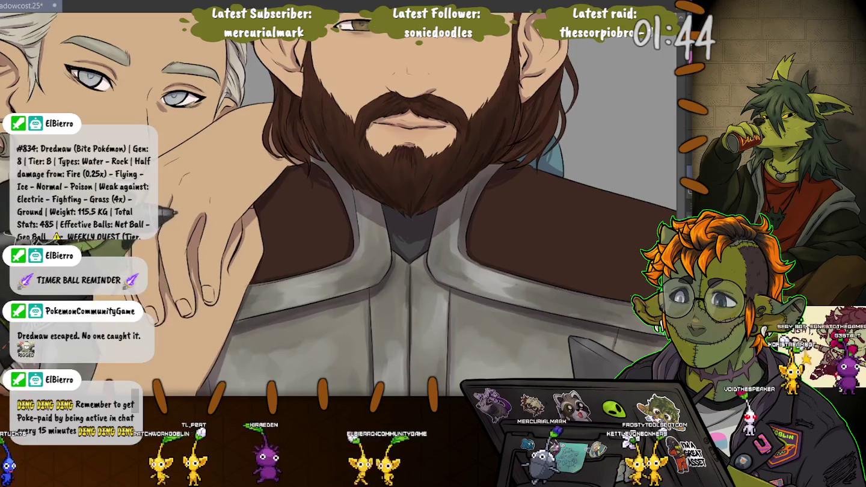
left_click_drag(511, 176, 566, 236)
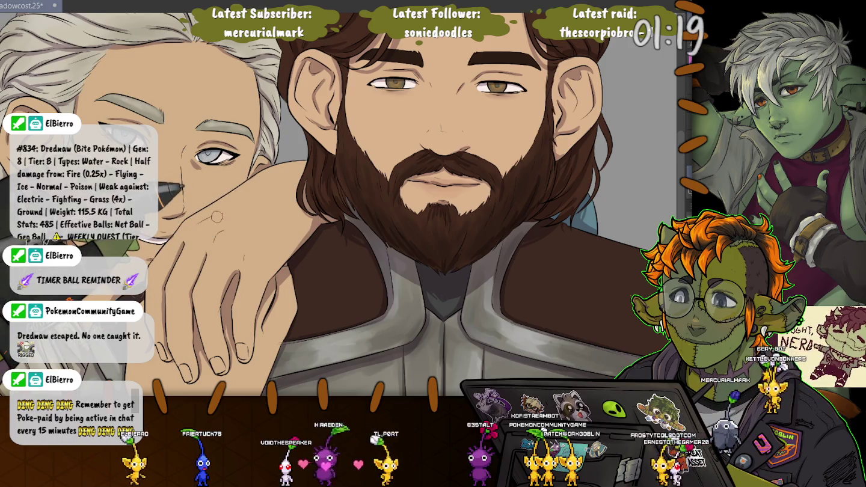
- Shade under the white-haired man's right eye and darken the shading on his cheek
left_click_drag(218, 217, 380, 205)
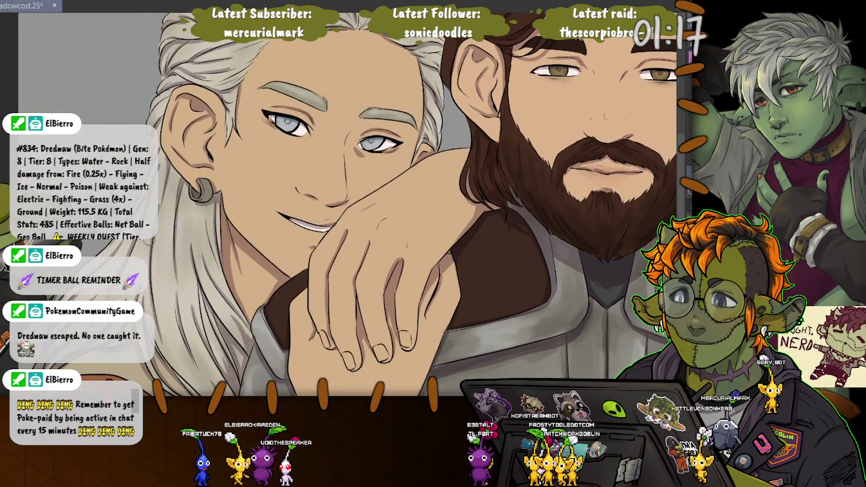
left_click_drag(356, 153, 362, 164)
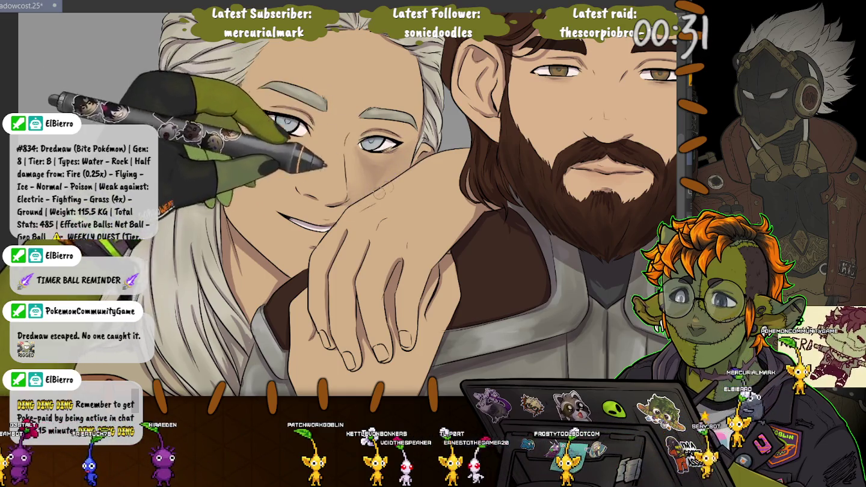
left_click_drag(385, 171, 381, 178)
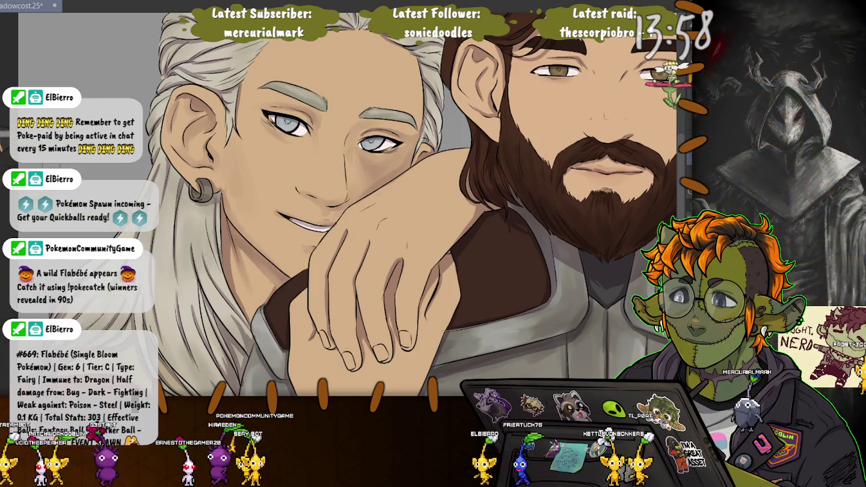
left_click_drag(220, 366, 252, 243)
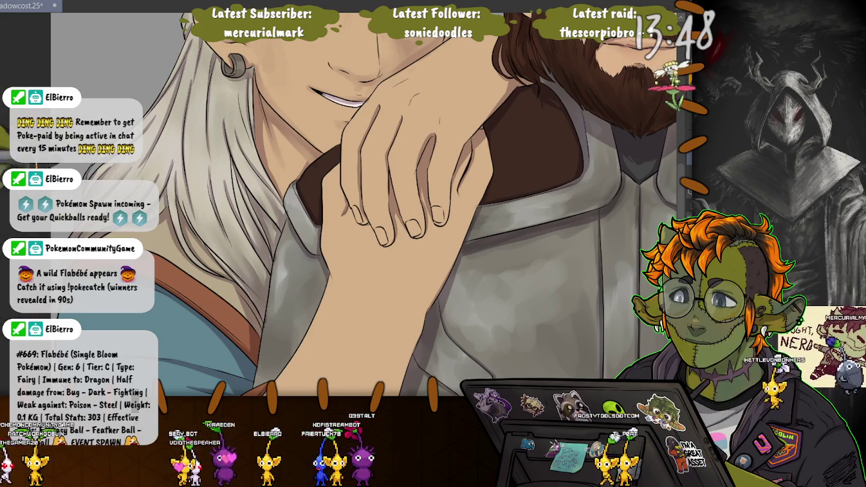
left_click_drag(336, 181, 403, 313)
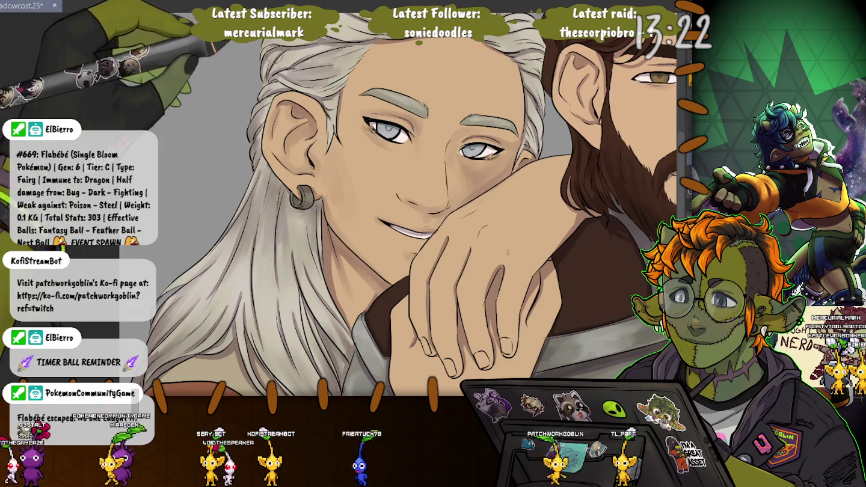
key("ctrl+0")
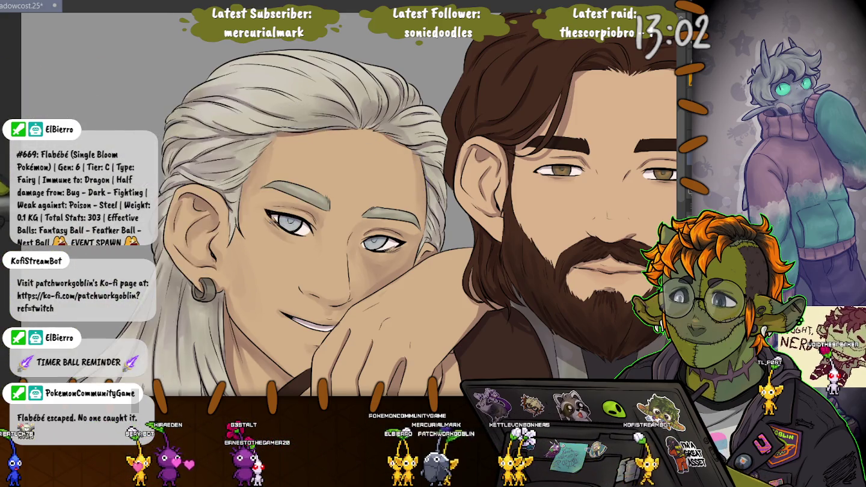
left_click_drag(406, 182, 426, 65)
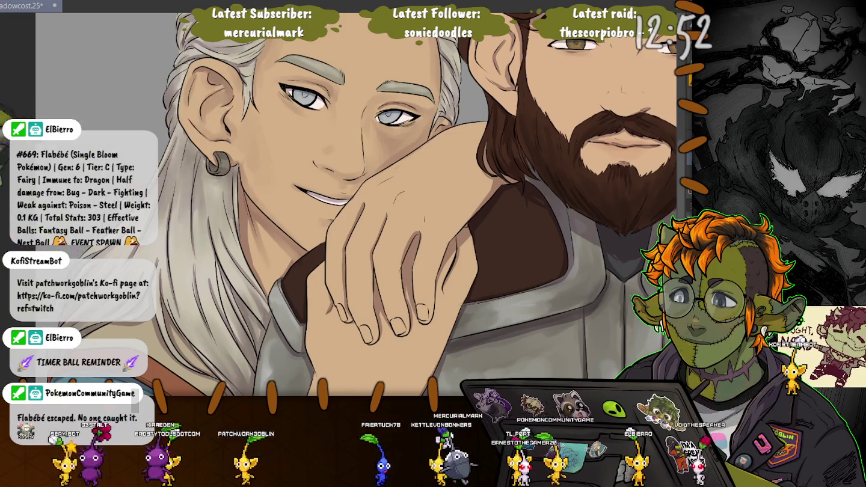
scroll(309, 155, "down", 3)
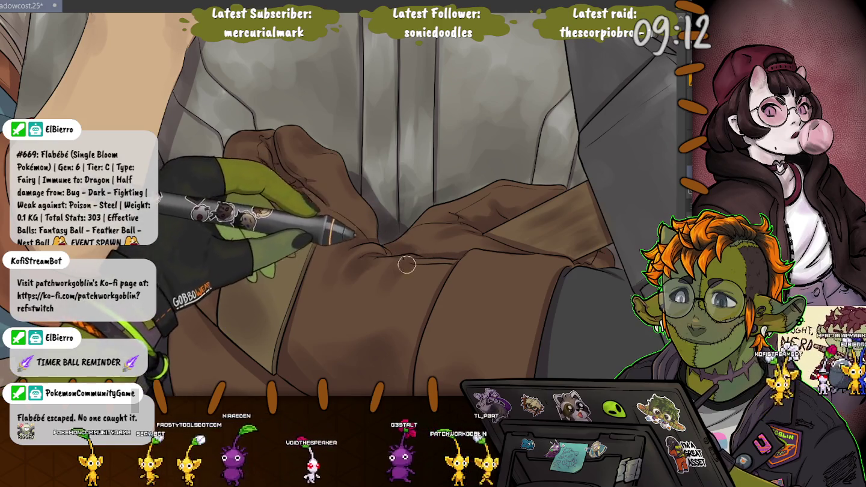
left_click_drag(447, 265, 447, 66)
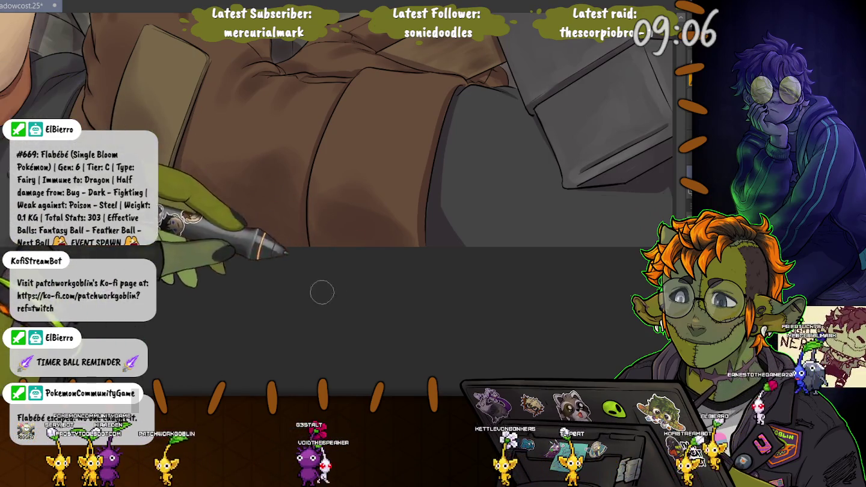
left_click_drag(298, 249, 357, 264)
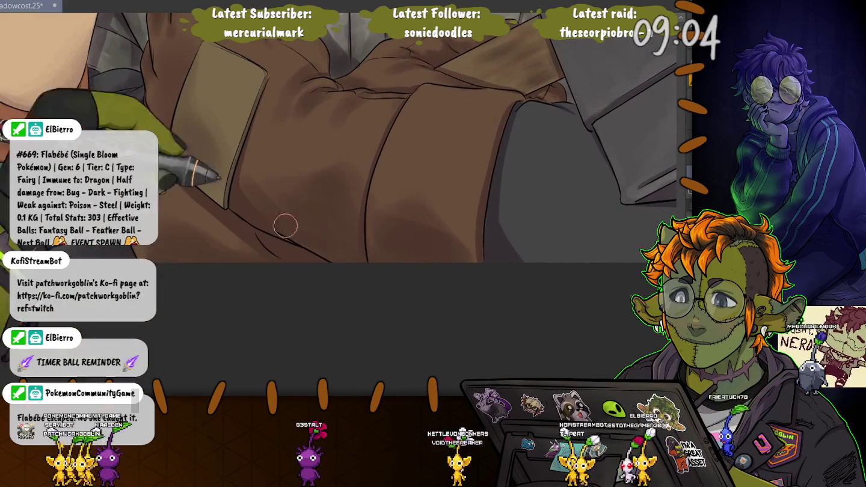
left_click_drag(460, 149, 412, 166)
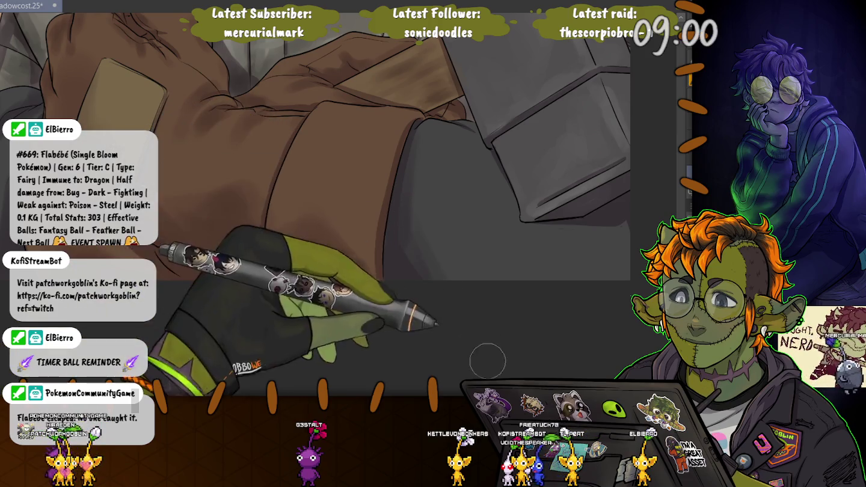
scroll(320, 146, "up", 2)
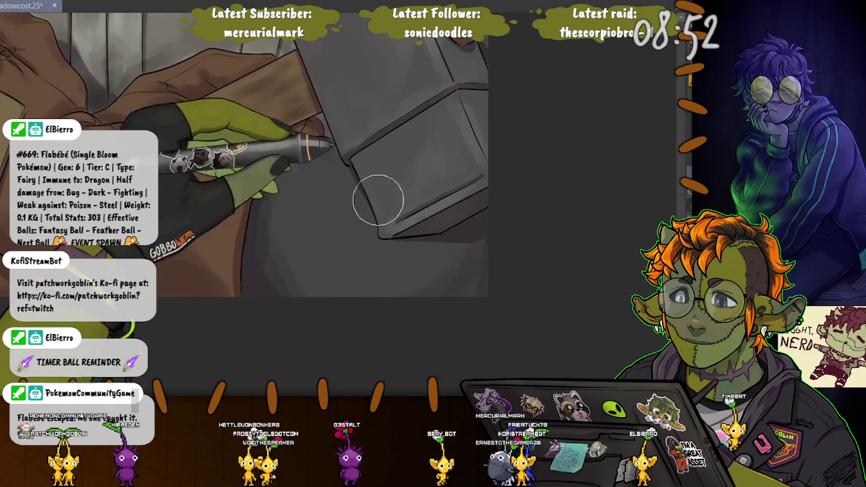
left_click_drag(379, 188, 340, 247)
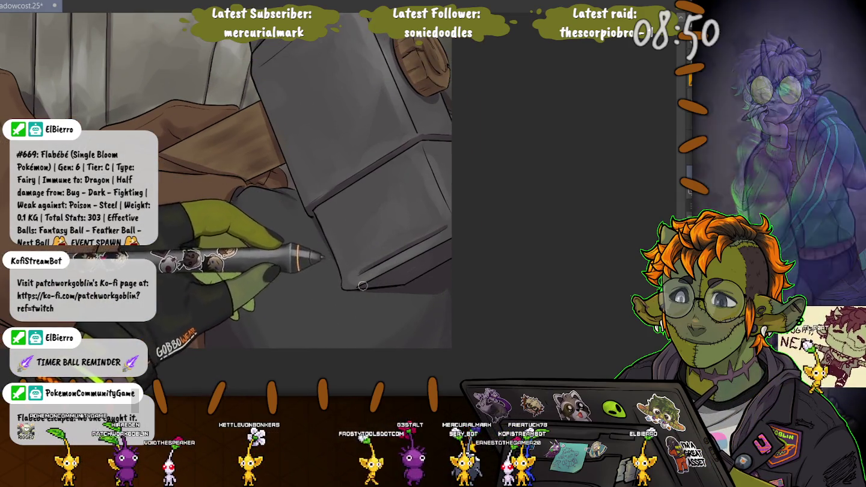
left_click_drag(367, 289, 406, 289)
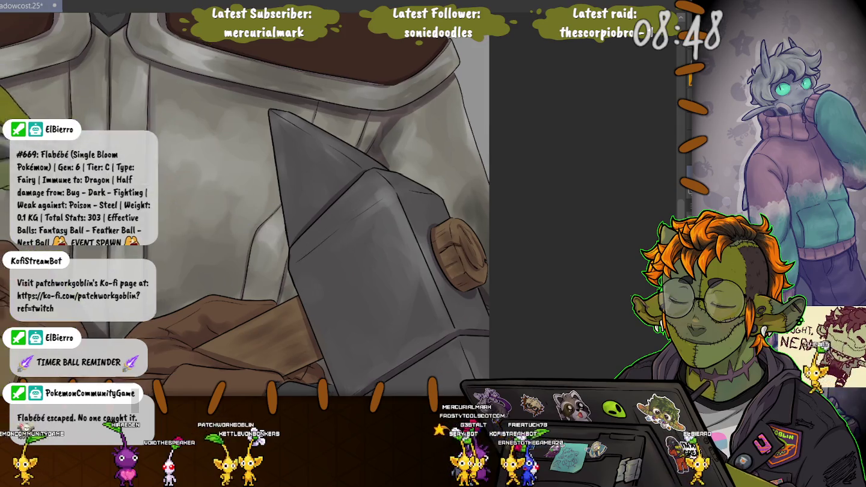
key("5")
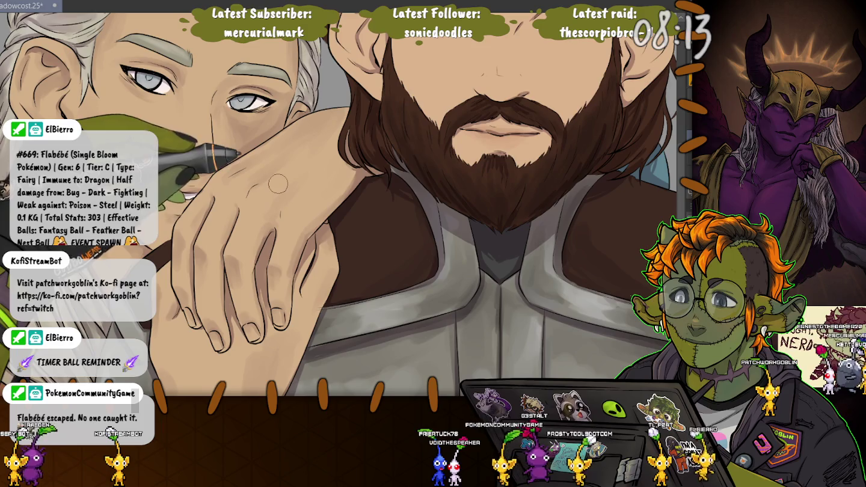
- Check the whole face zoomed out, then move the white-haired man lower and right
scroll(278, 183, "down", 3)
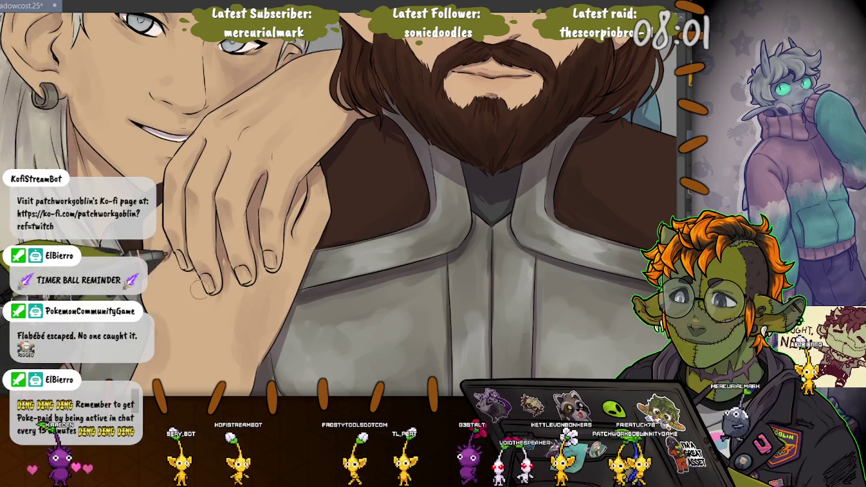
key("ctrl+0")
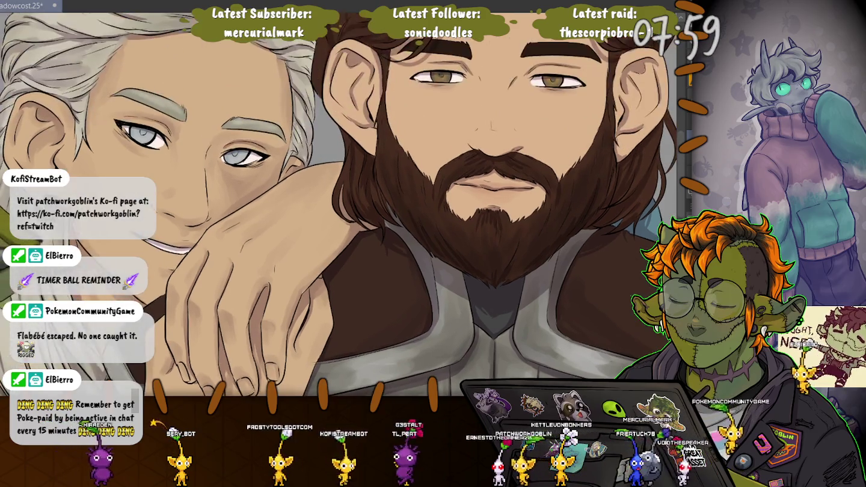
scroll(541, 107, "up", 3)
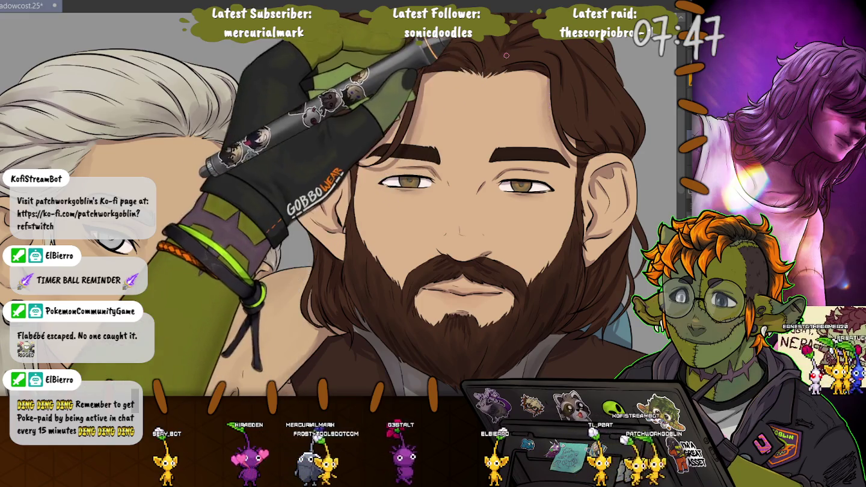
key("ctrl+z")
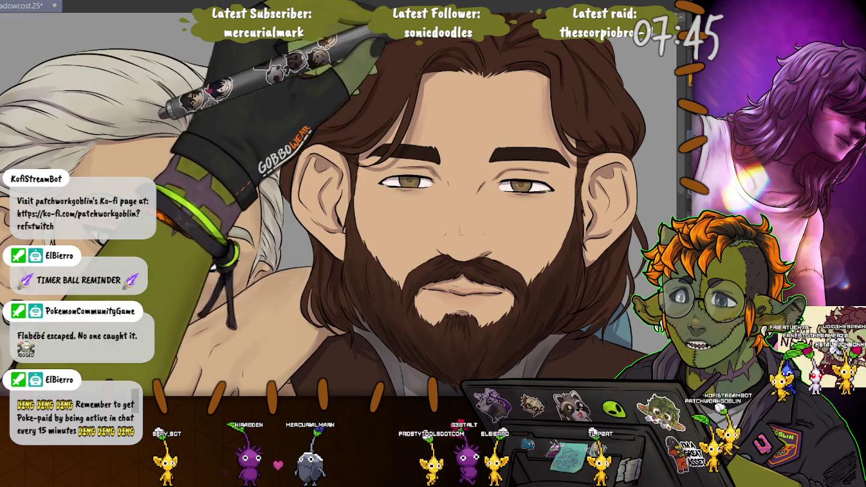
left_click_drag(445, 60, 477, 164)
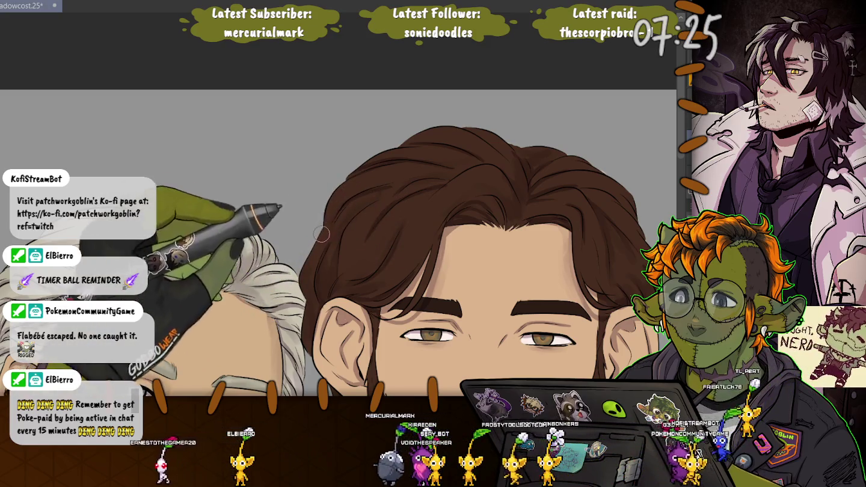
scroll(316, 221, "down", 3)
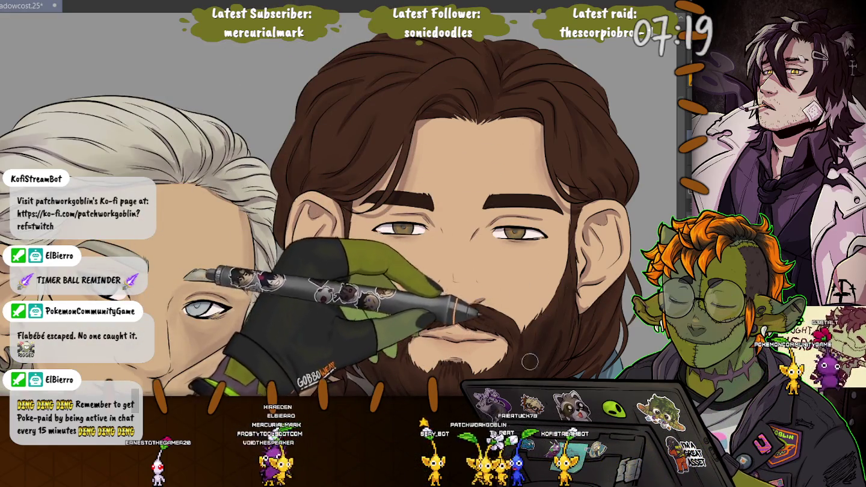
scroll(447, 233, "down", 2)
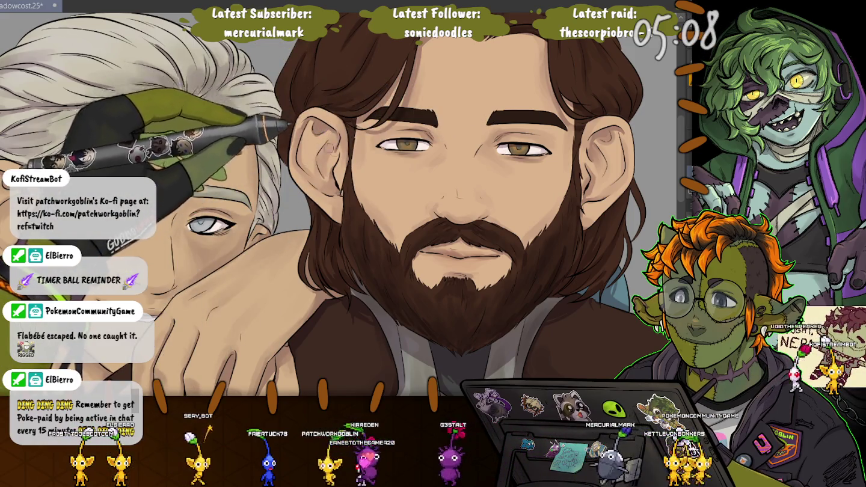
scroll(333, 150, "down", 5)
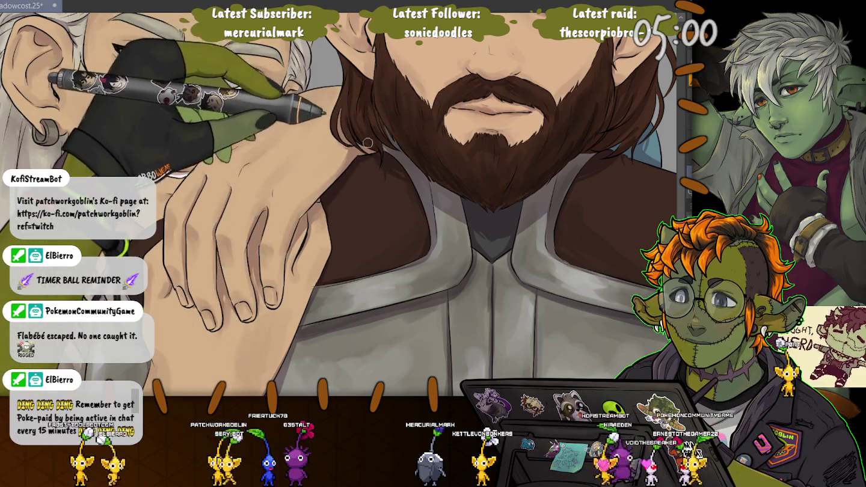
key("ctrl+z")
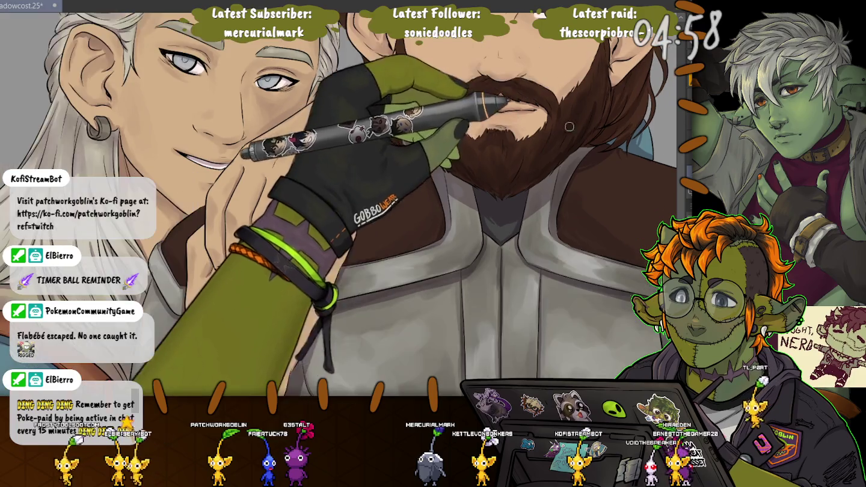
scroll(481, 180, "down", 3)
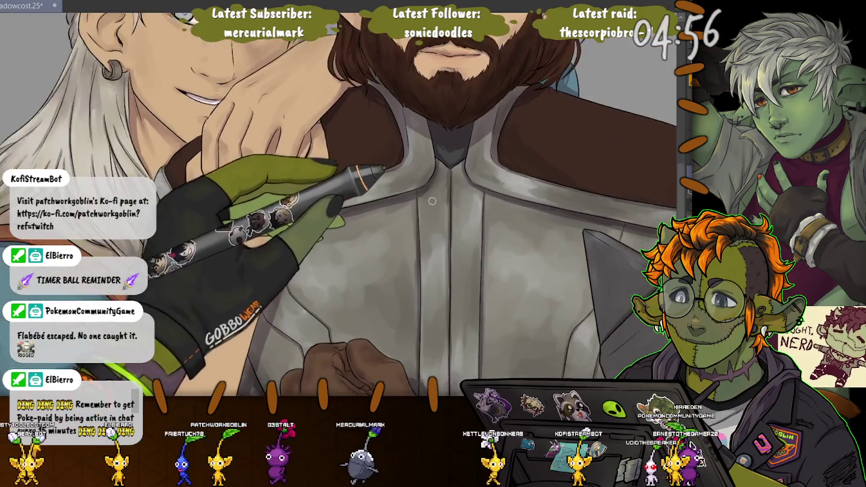
scroll(432, 201, "down", 1)
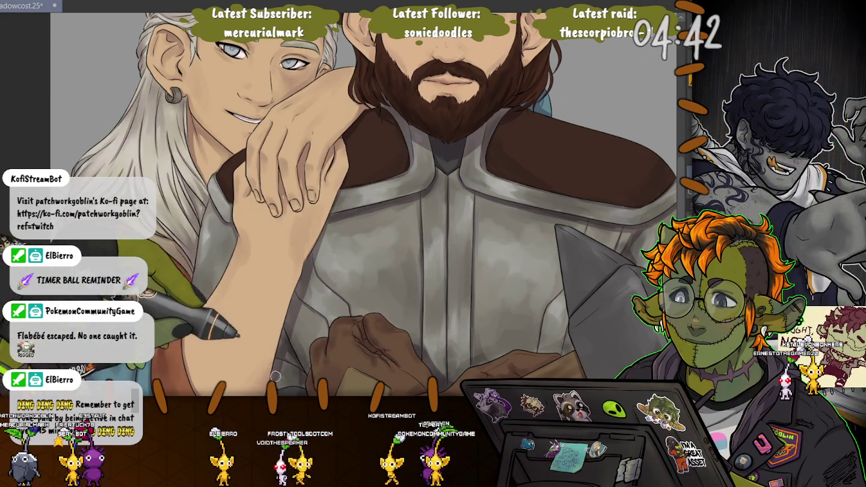
scroll(278, 385, "up", 3)
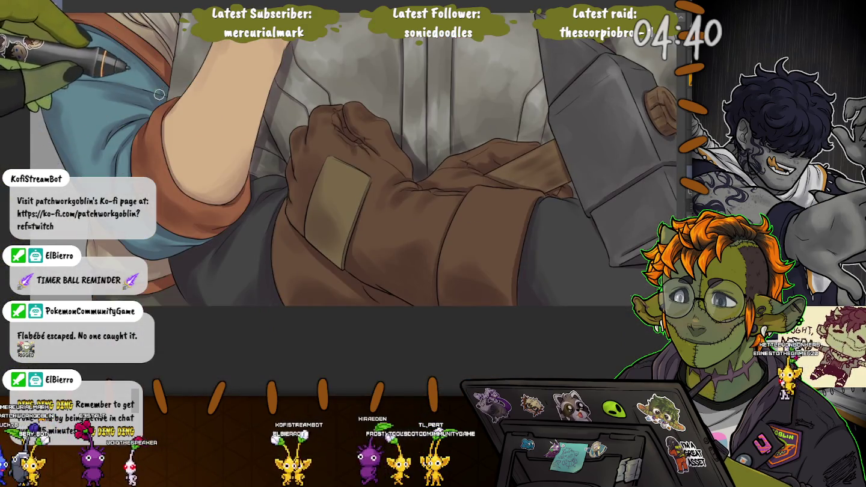
- Frame both characters' faces and save the painting with Ctrl+S
left_click_drag(601, 181, 528, 270)
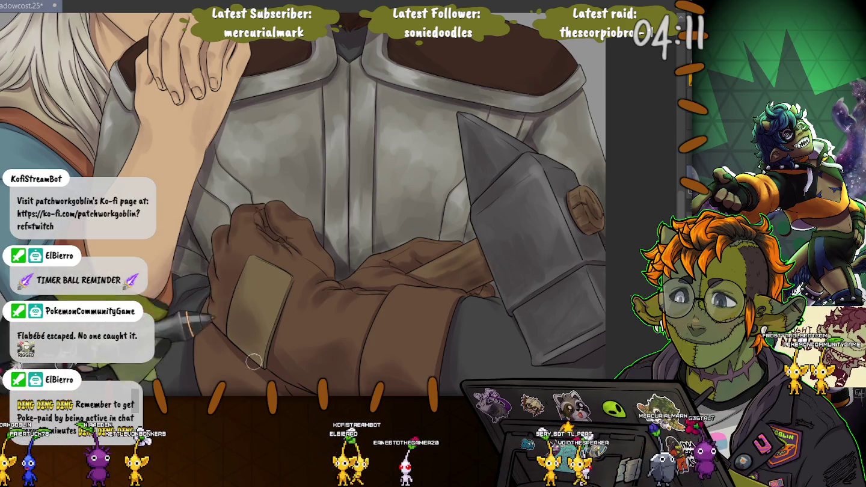
left_click_drag(361, 241, 457, 138)
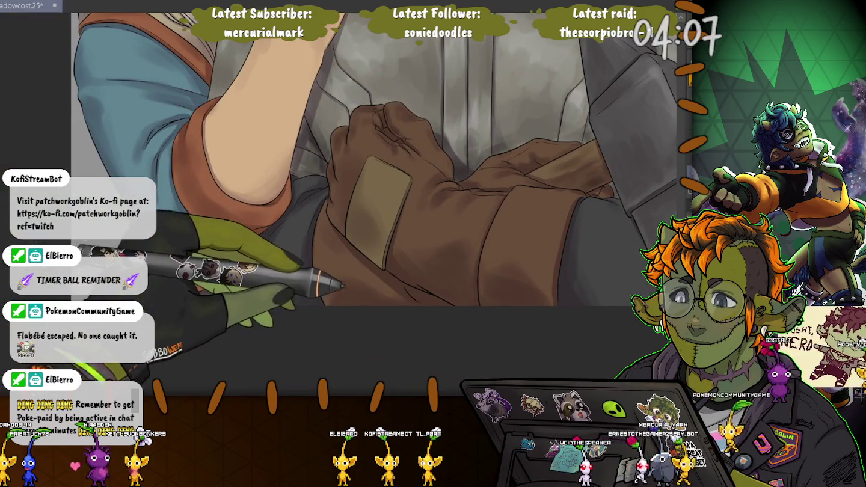
left_click_drag(324, 241, 210, 327)
scroll(331, 204, "down", 2)
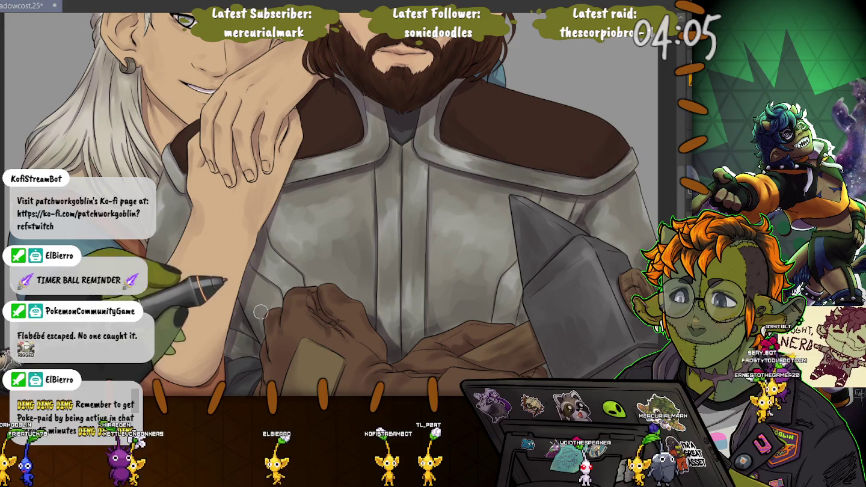
left_click_drag(261, 314, 261, 361)
scroll(261, 336, "down", 2)
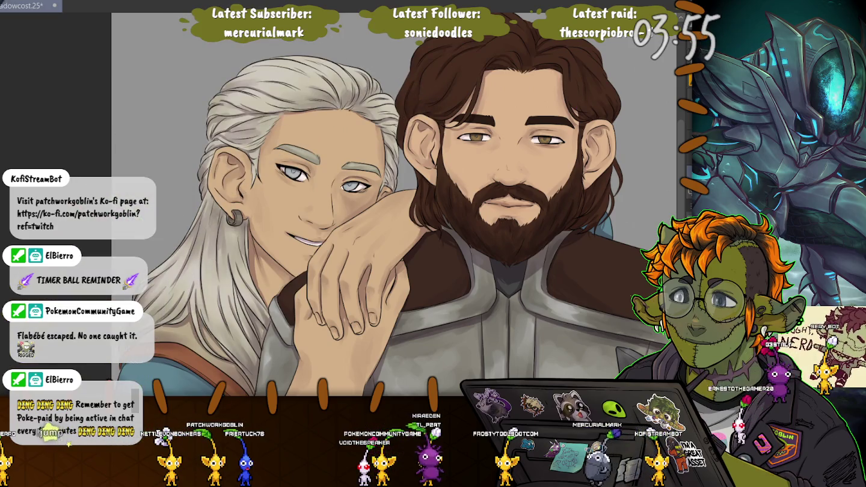
key("ctrl+s")
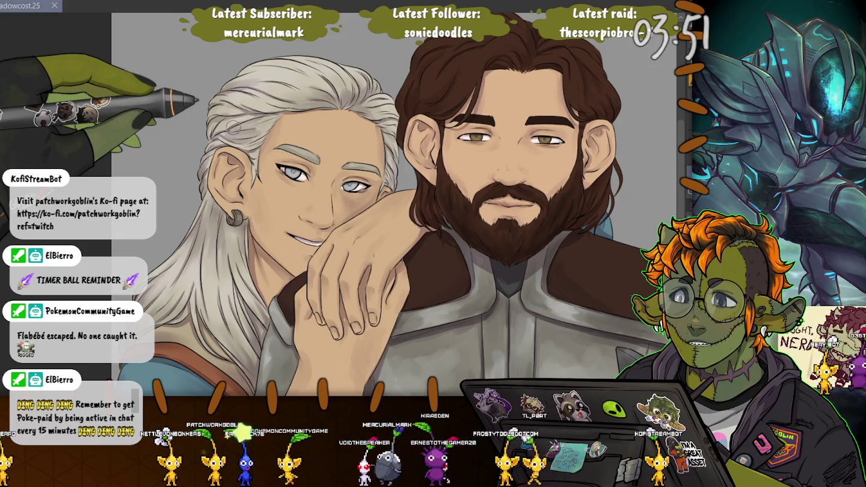
- Add a small stroke near the top of the canvas, then zoom into the arm, hand and armour
left_click_drag(529, 90, 511, 96)
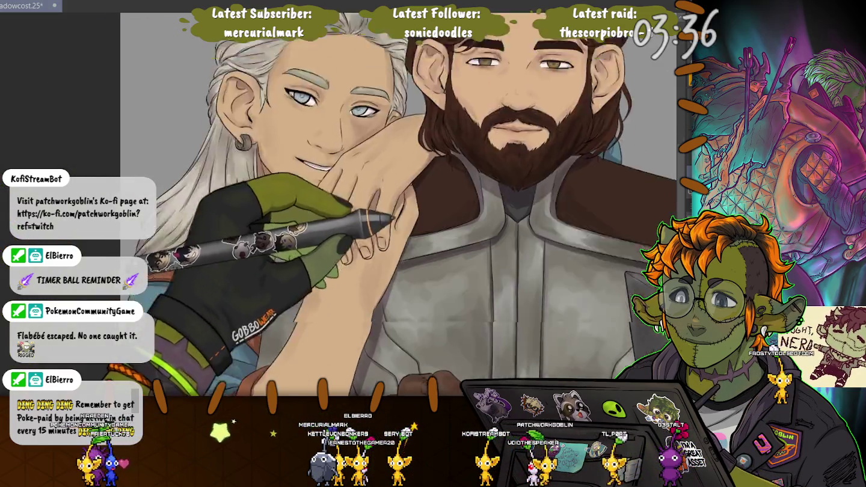
left_click_drag(284, 64, 334, 67)
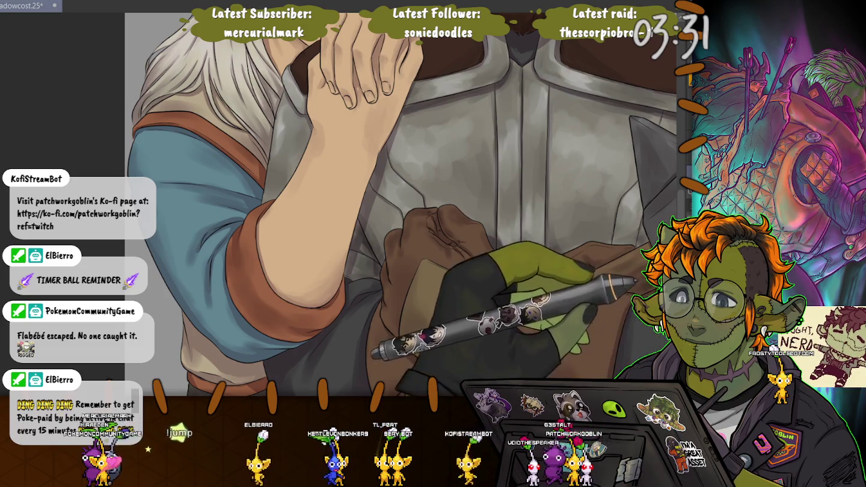
- Compare the armour shading with and without it, keep it, and show the tool, brush and layer palettes
key("ctrl+z")
key("ctrl+shift+z")
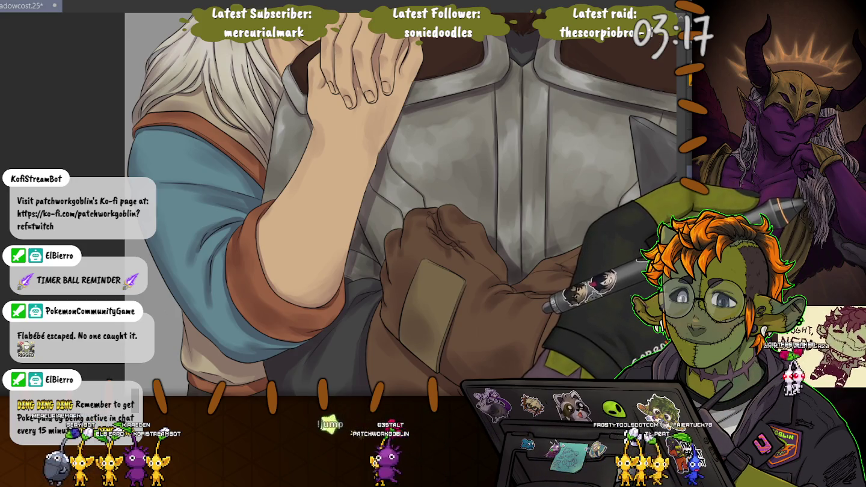
key("Tab")
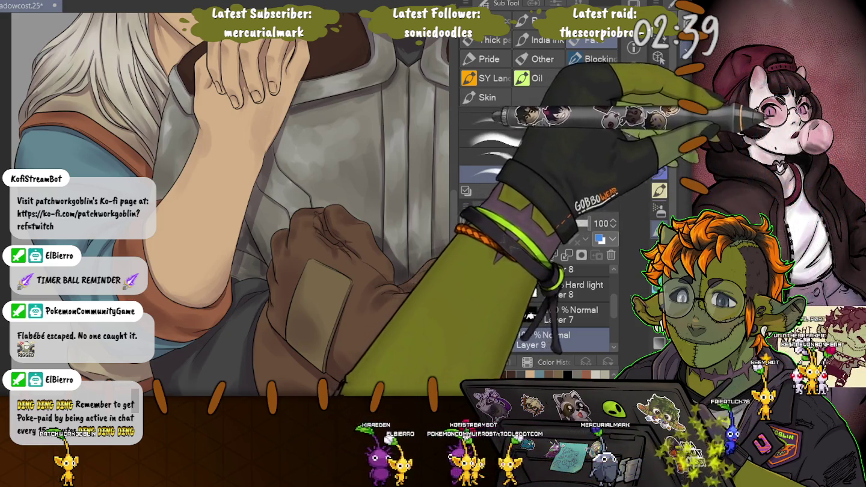
- Add the Chain Mail pattern layer at 51% opacity in Darken blend mode
key("ctrl+z")
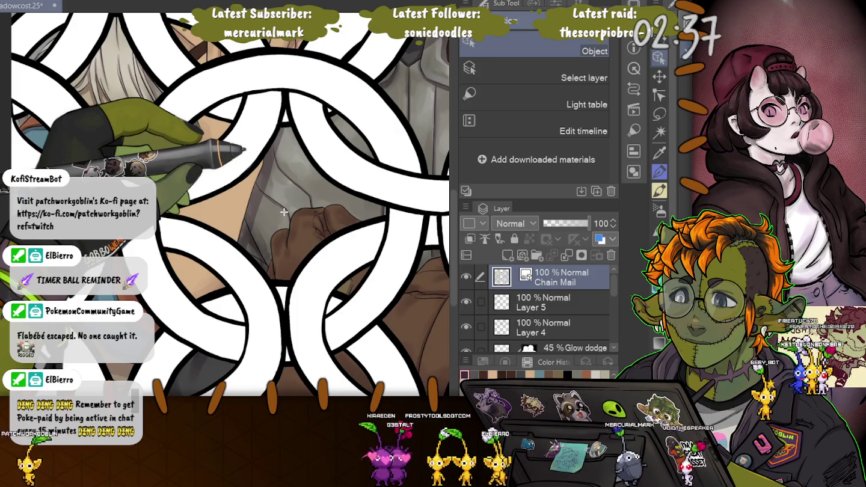
scroll(283, 211, "down", 5)
mouse_move(284, 212)
left_mouse_down()
mouse_move(266, 46)
mouse_move(355, 180)
mouse_move(397, 149)
left_mouse_up()
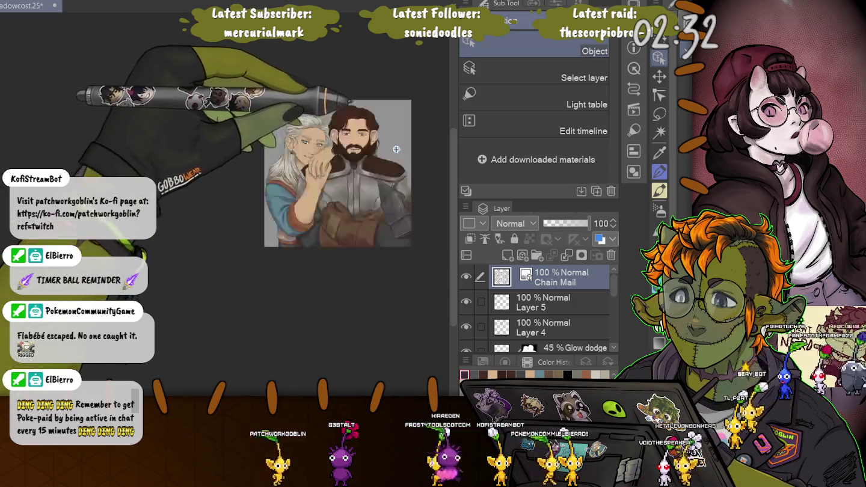
scroll(397, 149, "up", 3)
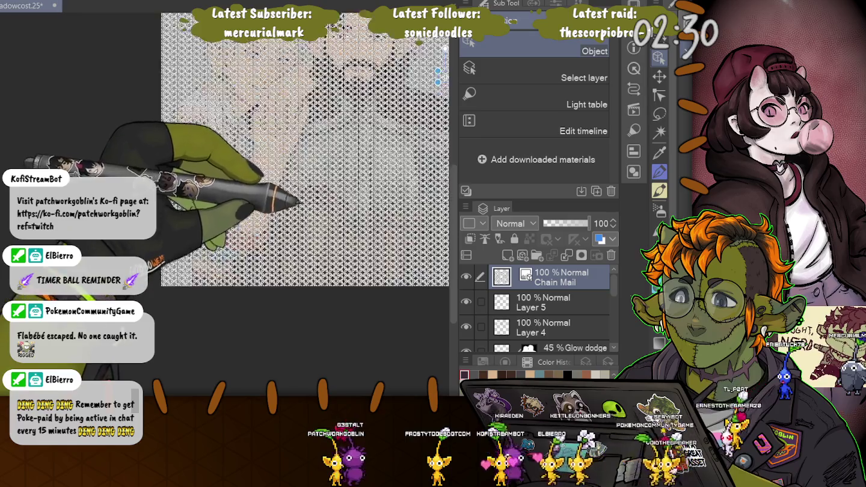
scroll(297, 201, "up", 2)
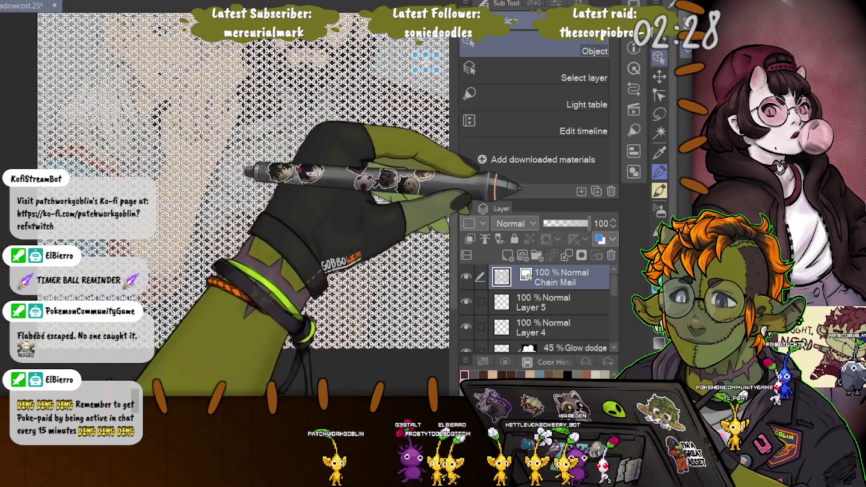
left_click(566, 224)
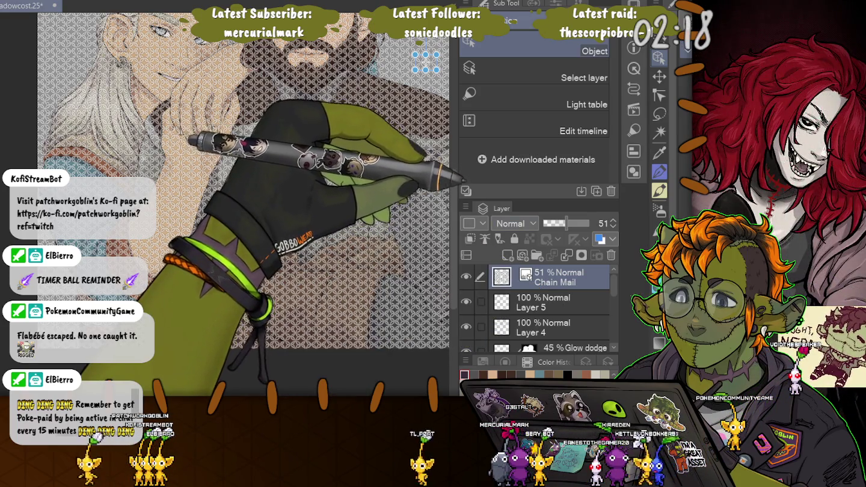
key("Down")
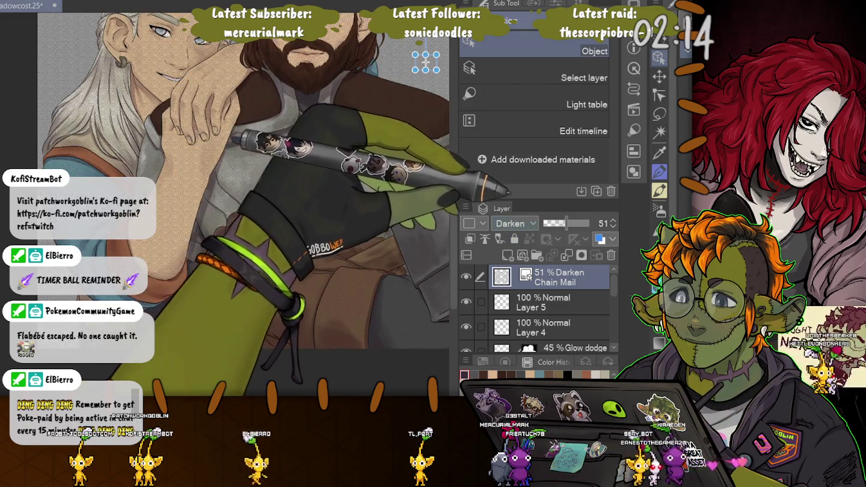
- Raise the Chain Mail layer to 70% opacity and switch it to Multiply blending after trying Normal
left_click_drag(565, 223, 575, 224)
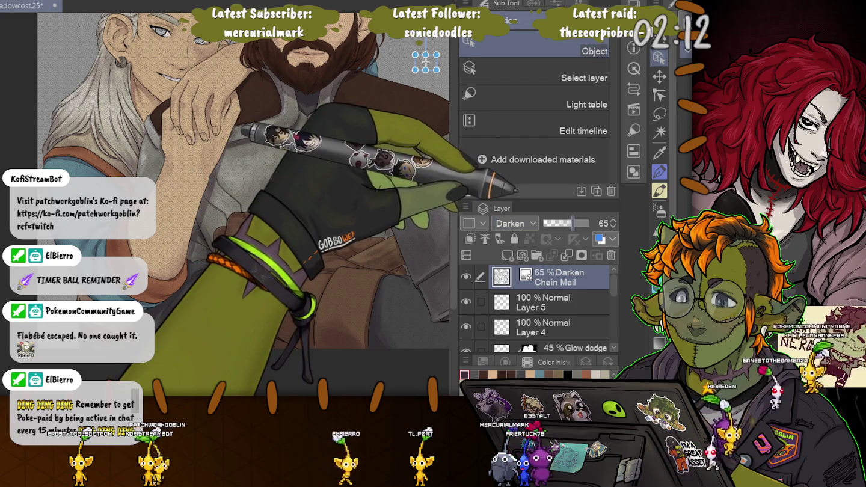
key("Up")
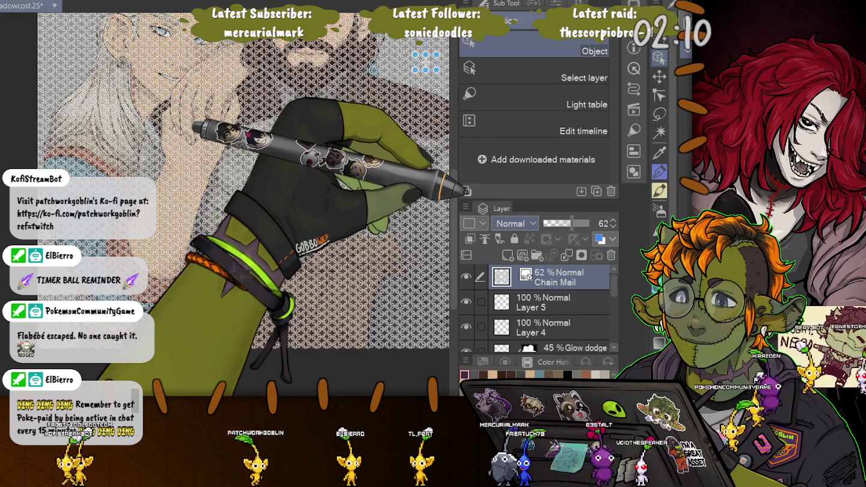
key("Down")
key("Down")
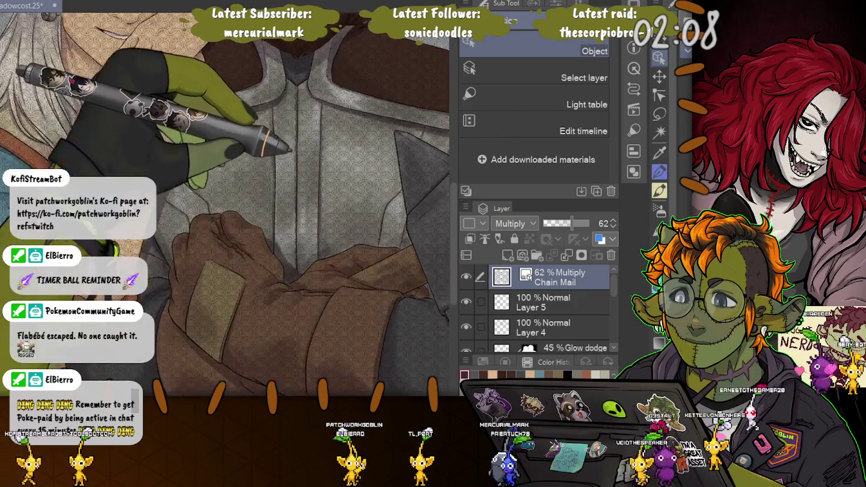
scroll(425, 62, "down", 5)
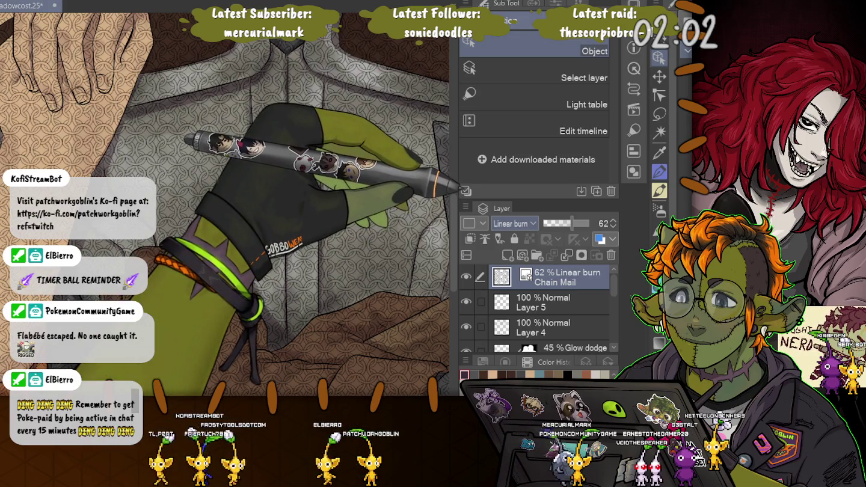
scroll(514, 223, "down", 1)
scroll(514, 224, "down", 2)
scroll(514, 223, "down", 1)
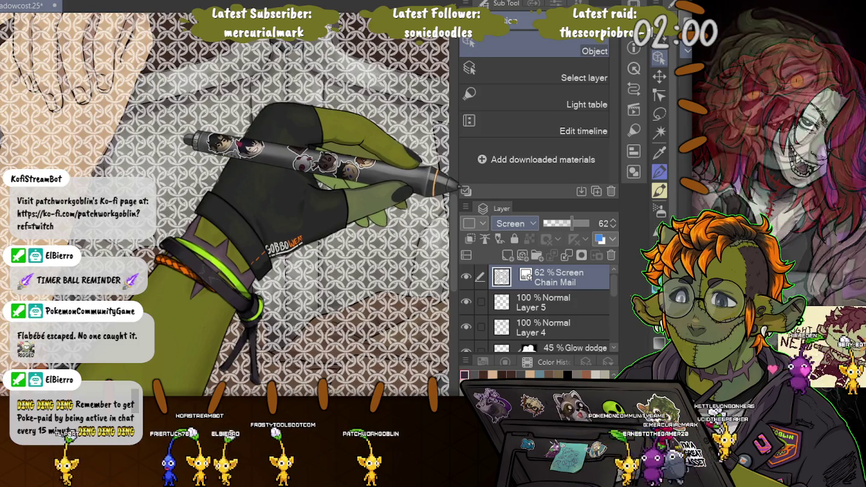
scroll(515, 223, "down", 2)
scroll(514, 224, "down", 1)
scroll(514, 223, "down", 1)
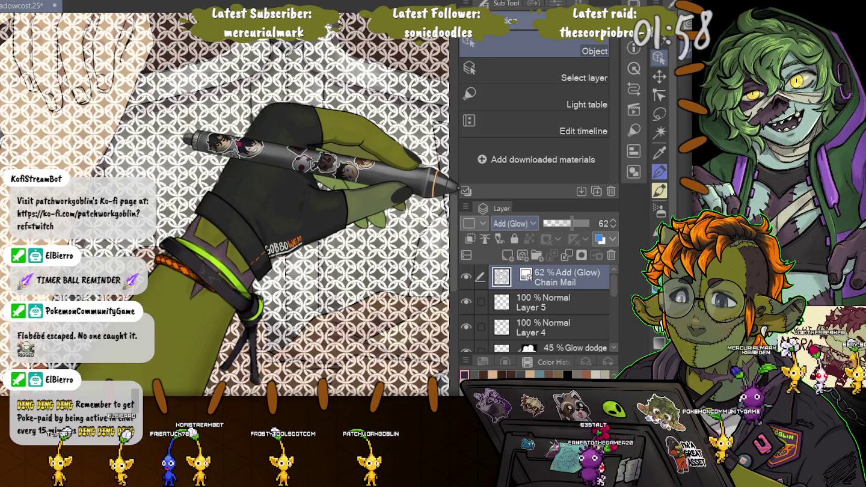
scroll(514, 223, "down", 1)
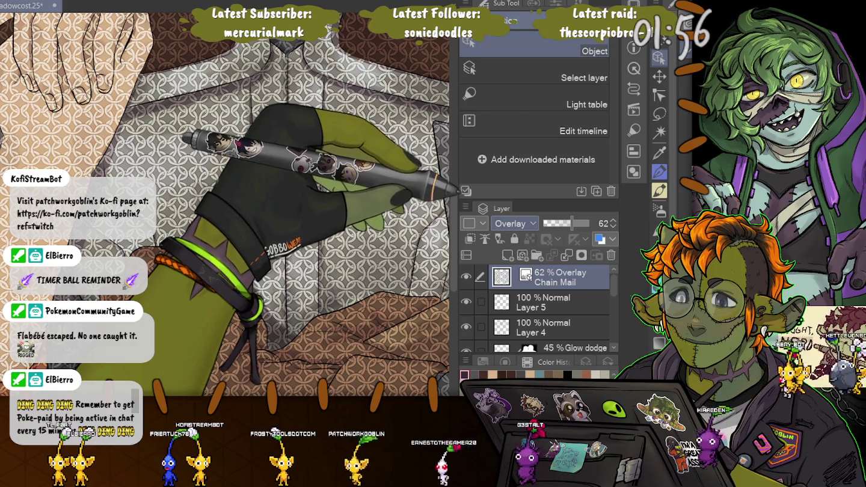
scroll(514, 224, "down", 1)
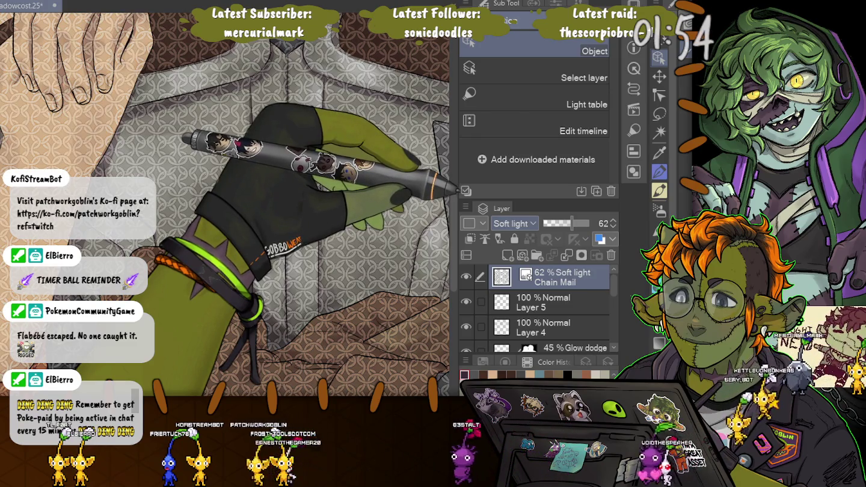
scroll(514, 223, "down", 1)
scroll(514, 223, "down", 1)
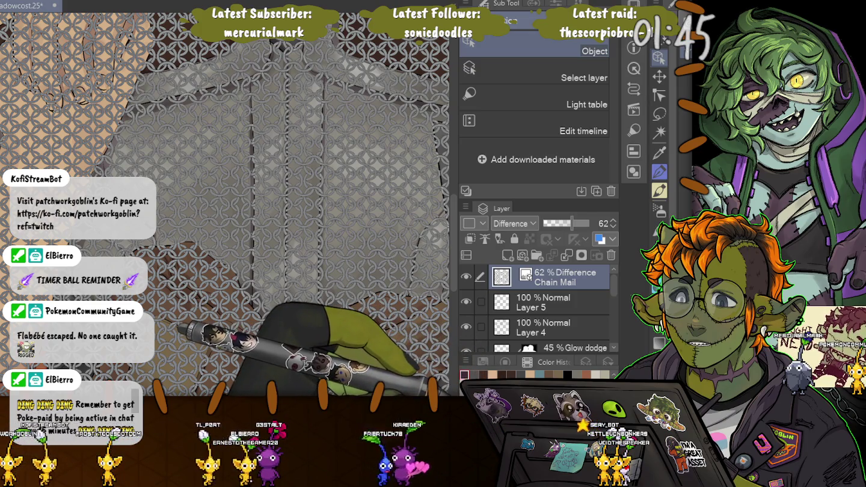
- Fade the Chain Mail texture's opacity down, then bring it back up to about 71%
left_click_drag(572, 223, 560, 223)
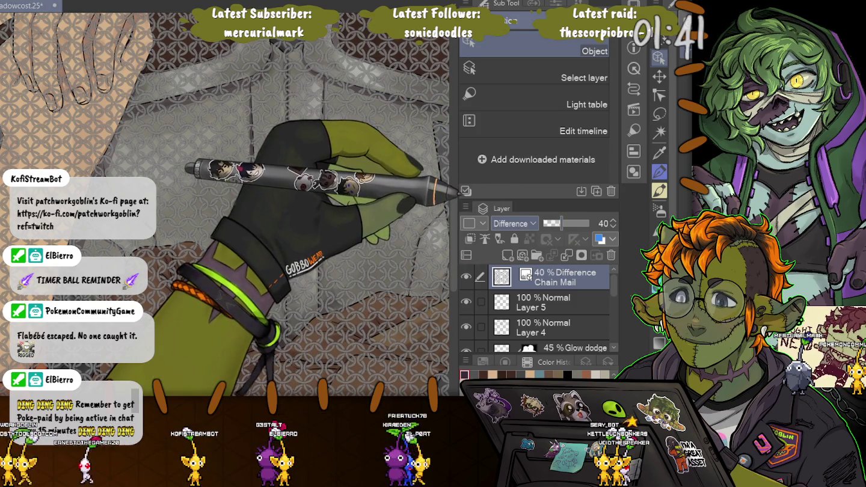
scroll(514, 224, "down", 1)
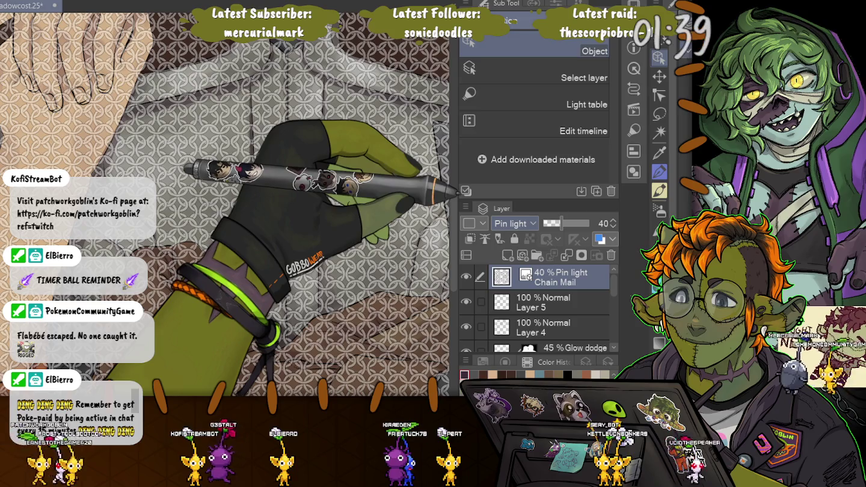
scroll(514, 223, "down", 2)
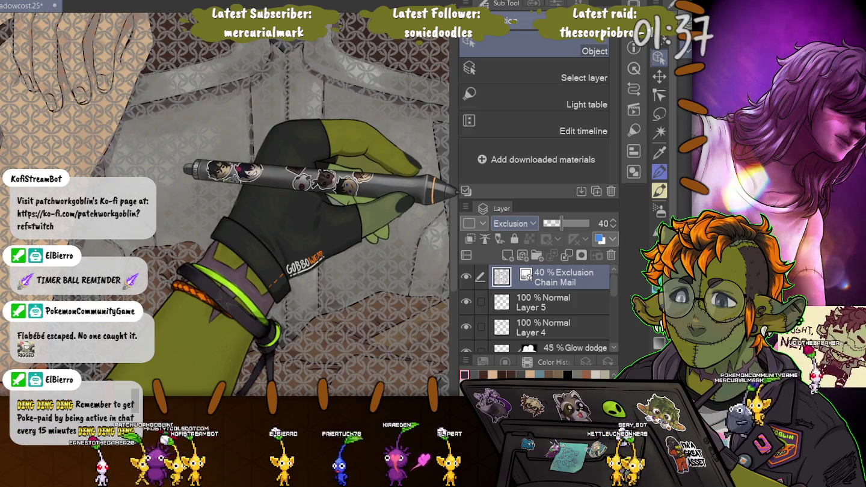
scroll(514, 223, "down", 2)
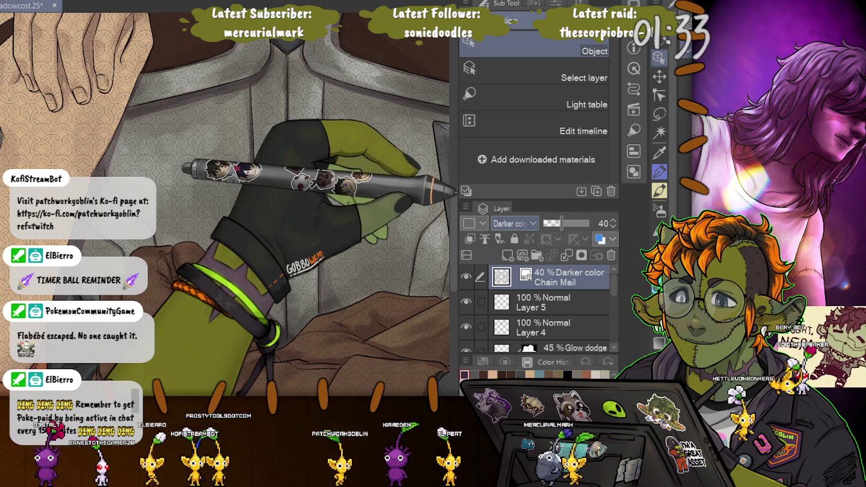
scroll(514, 224, "down", 1)
scroll(515, 223, "down", 1)
scroll(514, 223, "up", 4)
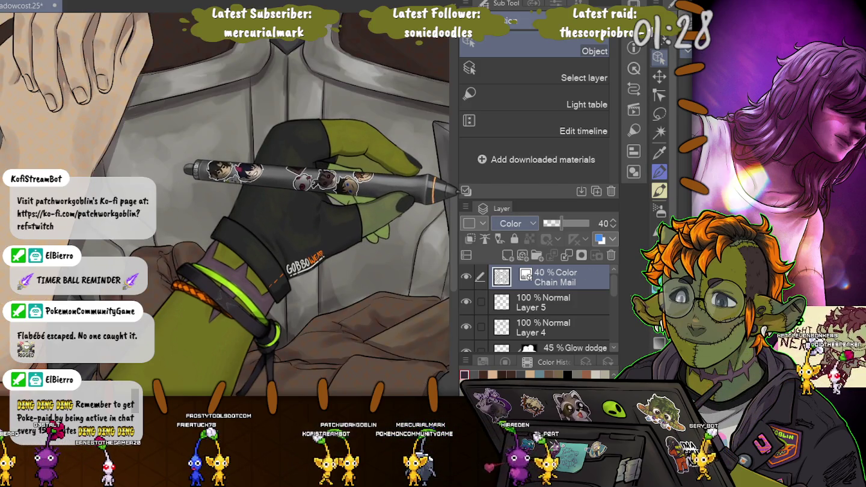
scroll(514, 224, "down", 1)
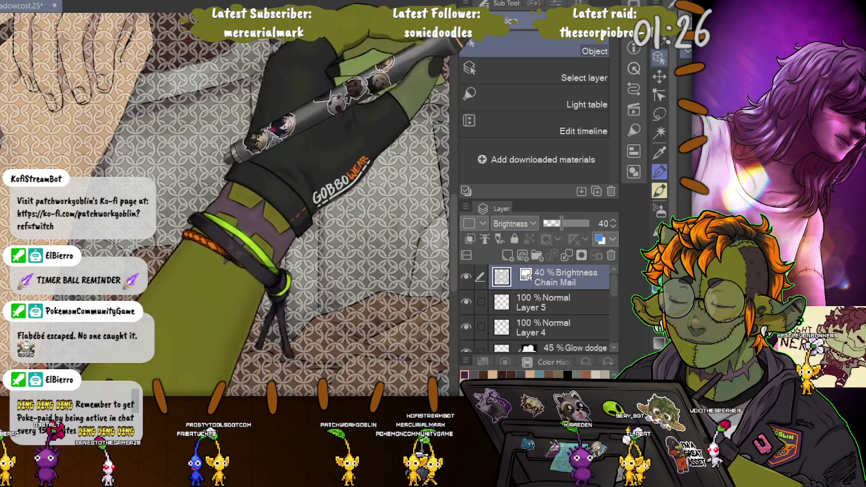
scroll(514, 224, "up", 20)
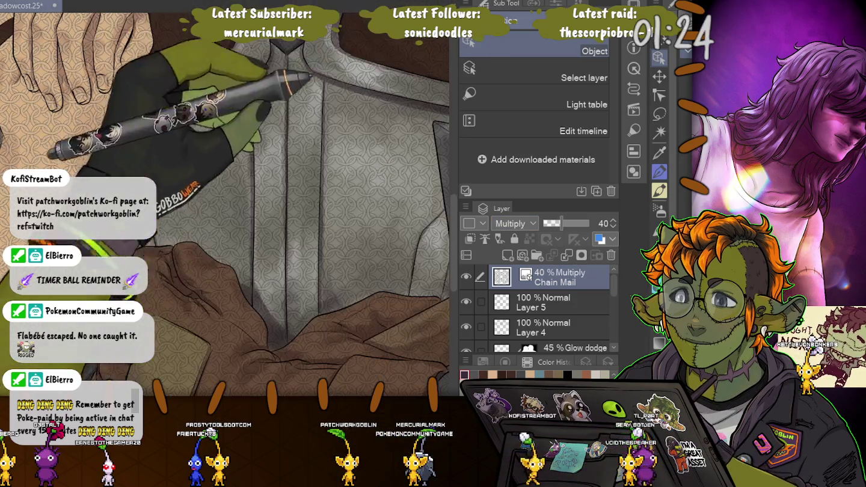
scroll(262, 144, "up", 1)
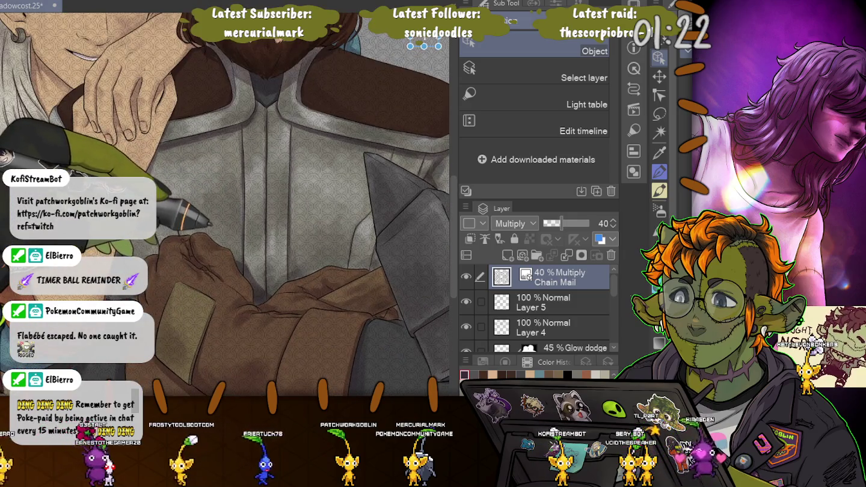
left_click_drag(560, 223, 575, 223)
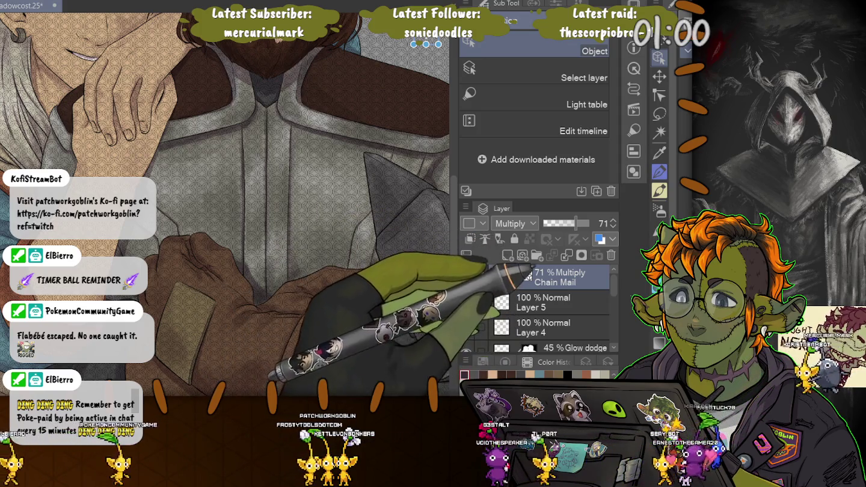
- Remove the Chain Mail layer's mask, set its opacity to 70%, and make Layer 7 active
left_click_drag(526, 278, 610, 255)
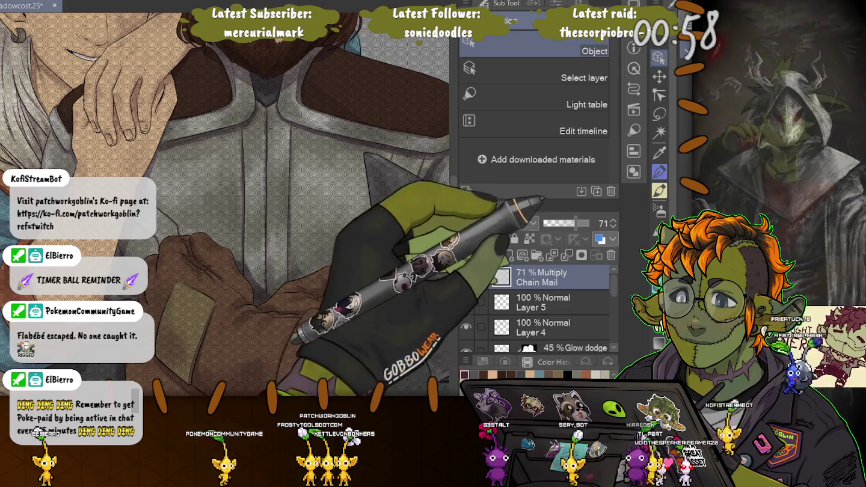
left_click(613, 225)
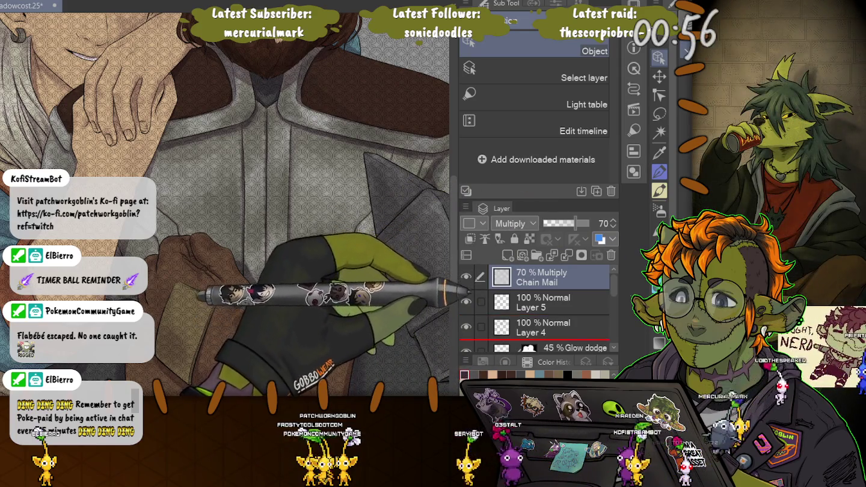
scroll(535, 307, "down", 1)
scroll(535, 306, "down", 2)
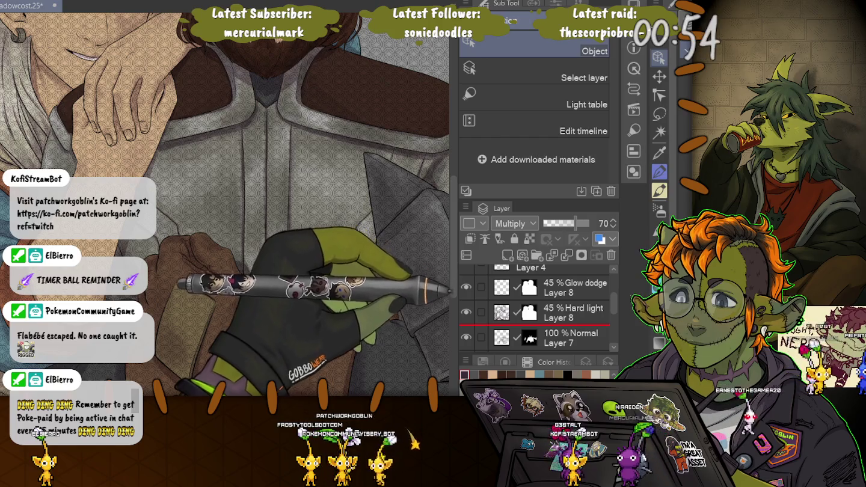
scroll(535, 307, "down", 1)
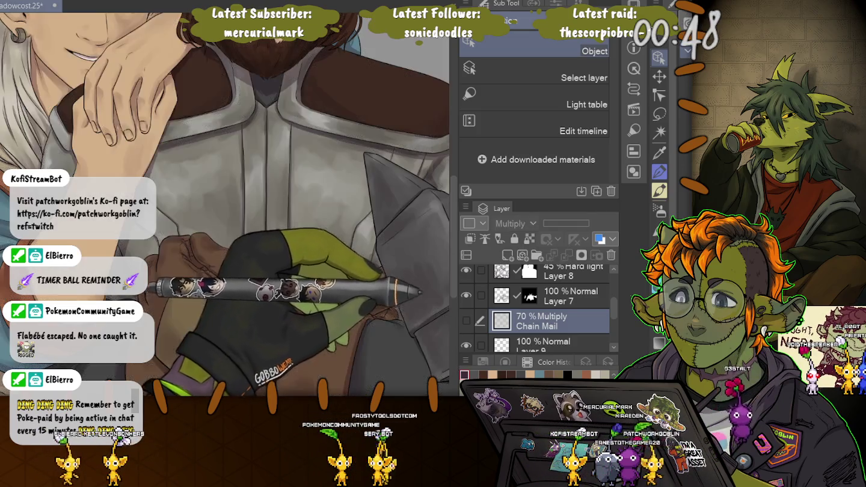
left_click(565, 295)
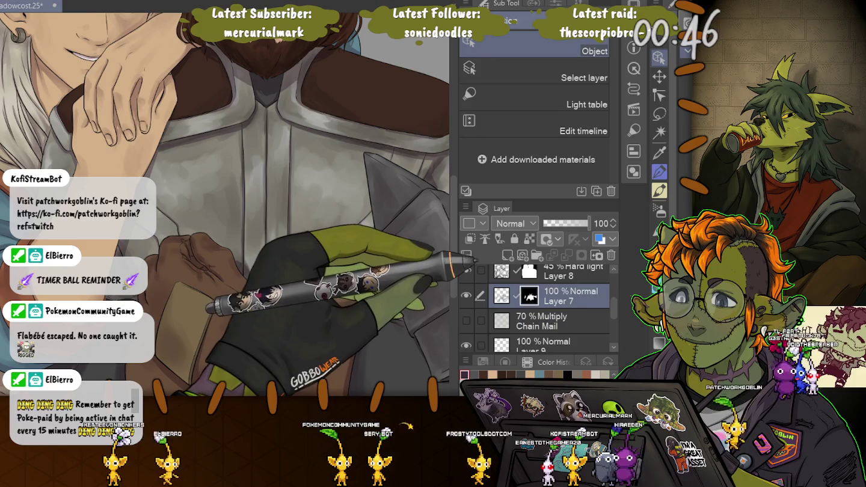
- Load a selection of the armour from Layer 7's shape and hide the side palettes
left_click(528, 296, "ctrl")
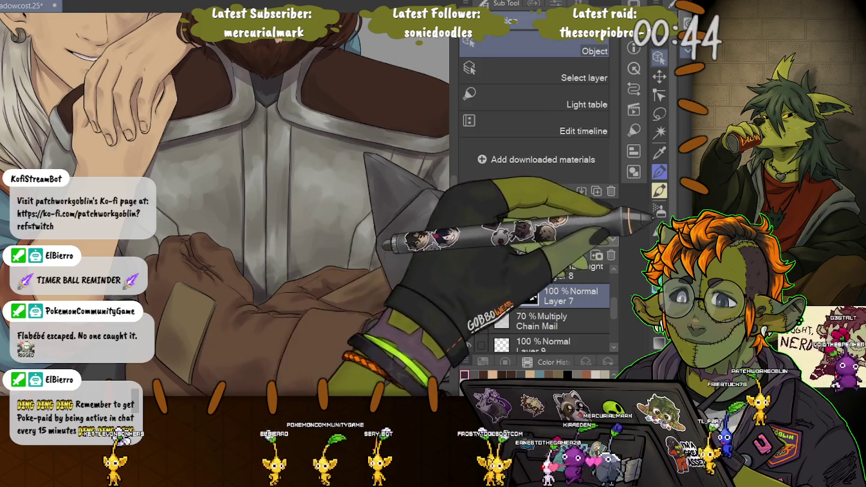
left_click_drag(264, 181, 180, 127)
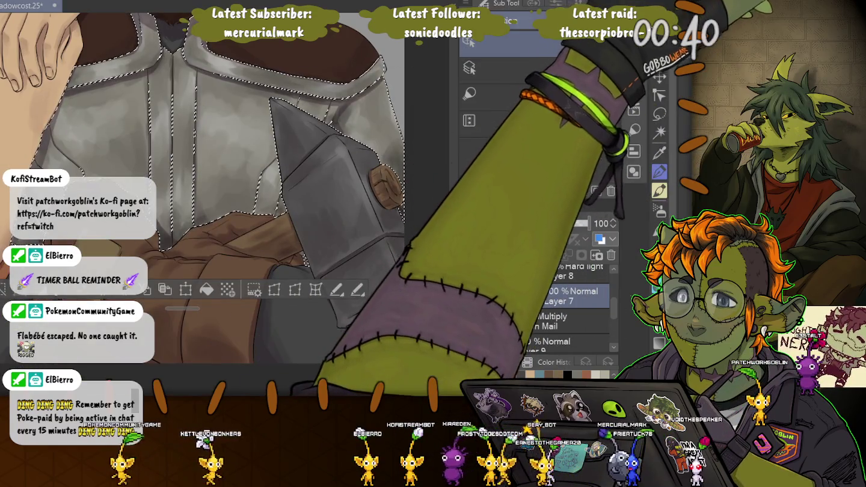
key("Tab")
- Zoom in on the armour, undo a stray curved stroke, and reset the view rotation upright
left_click_drag(360, 229, 431, 262)
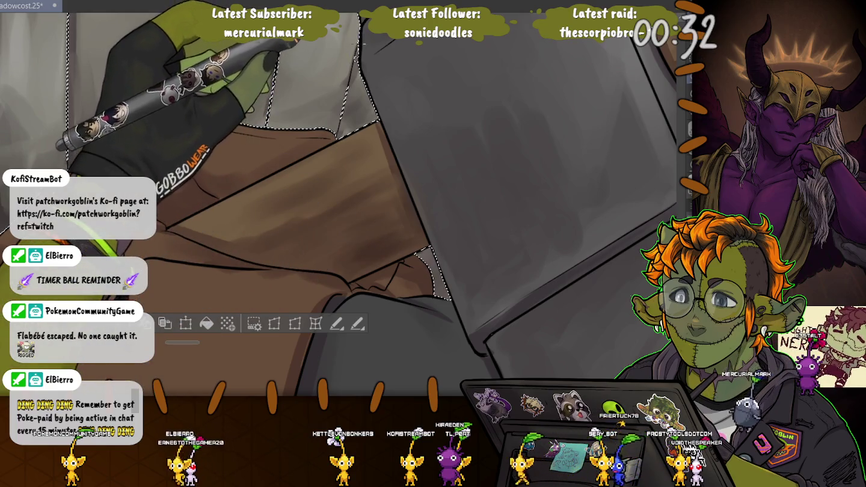
scroll(337, 204, "up", 2)
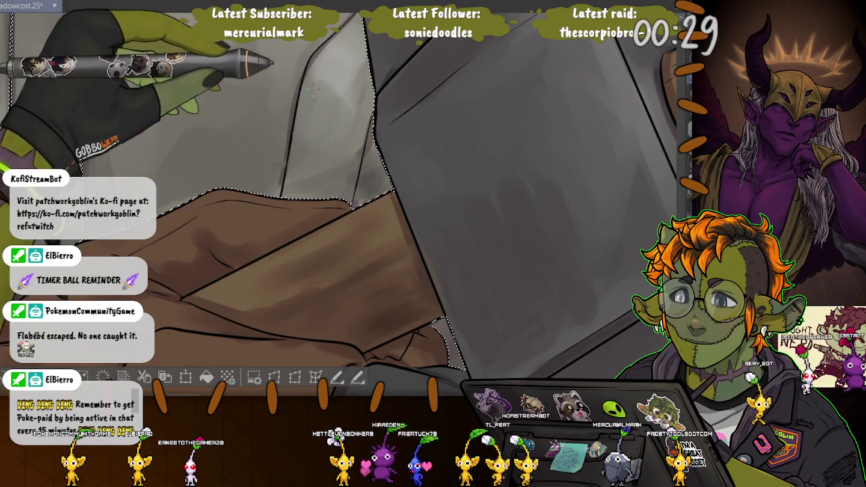
scroll(336, 205, "up", 5)
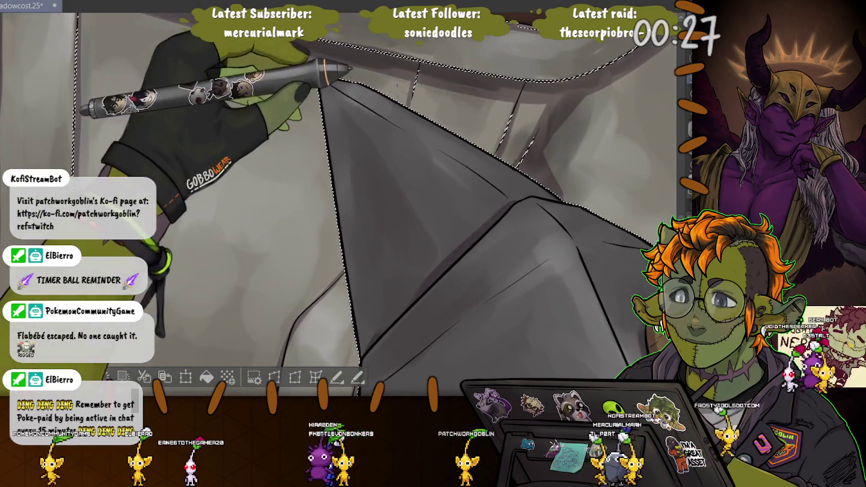
left_click_drag(398, 90, 518, 164)
scroll(518, 164, "up", 4)
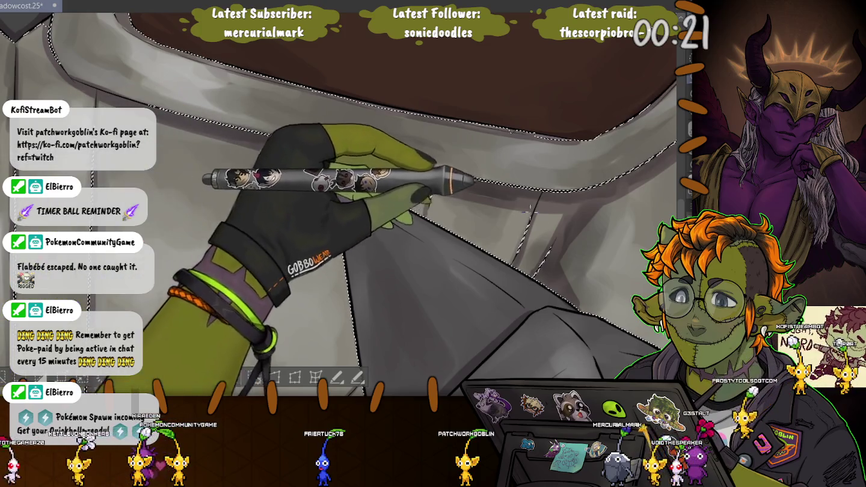
left_click_drag(520, 212, 533, 275)
key("ctrl+z")
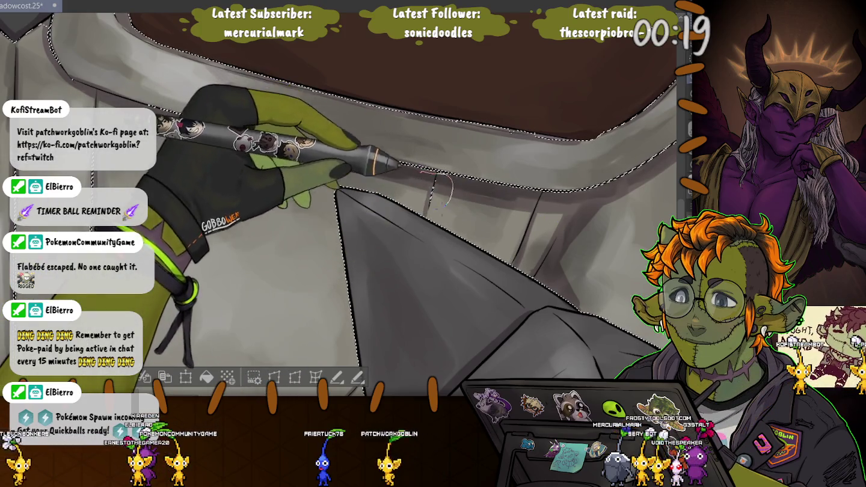
key("ctrl+0")
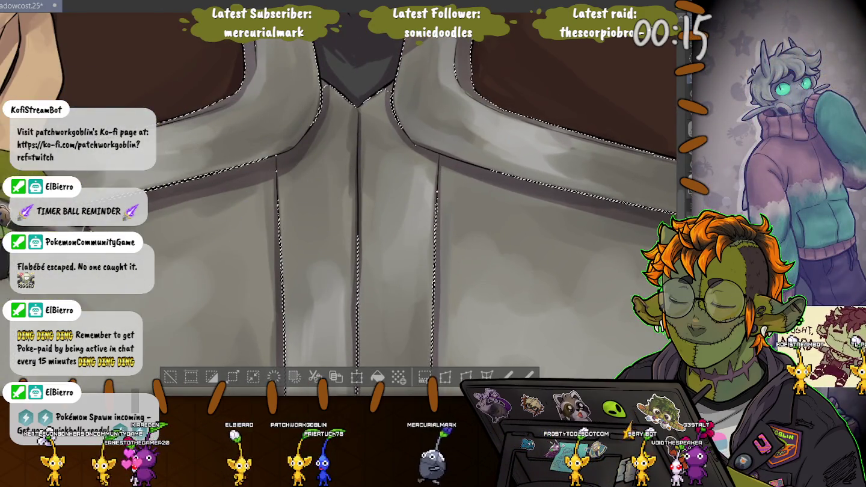
scroll(258, 84, "down", 5)
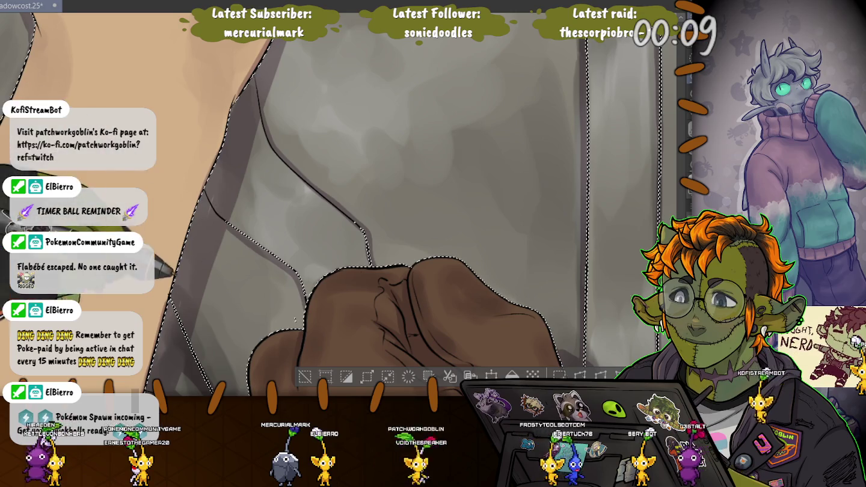
scroll(205, 229, "down", 5)
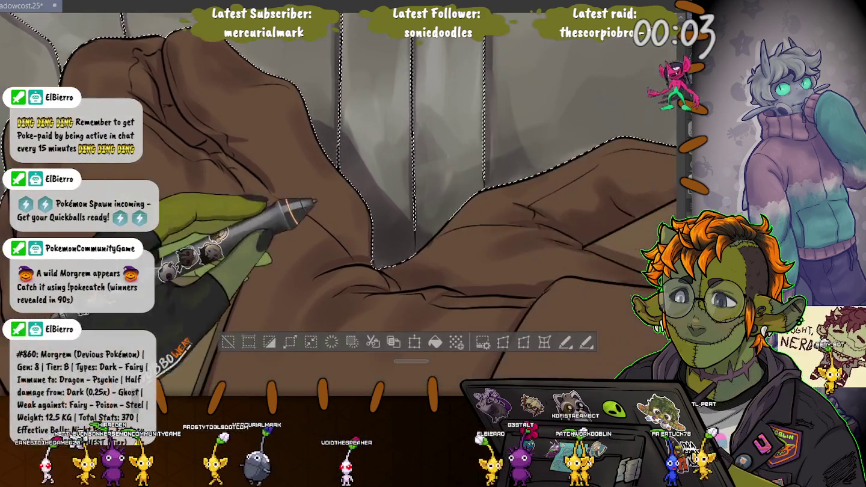
left_click_drag(360, 229, 397, 192)
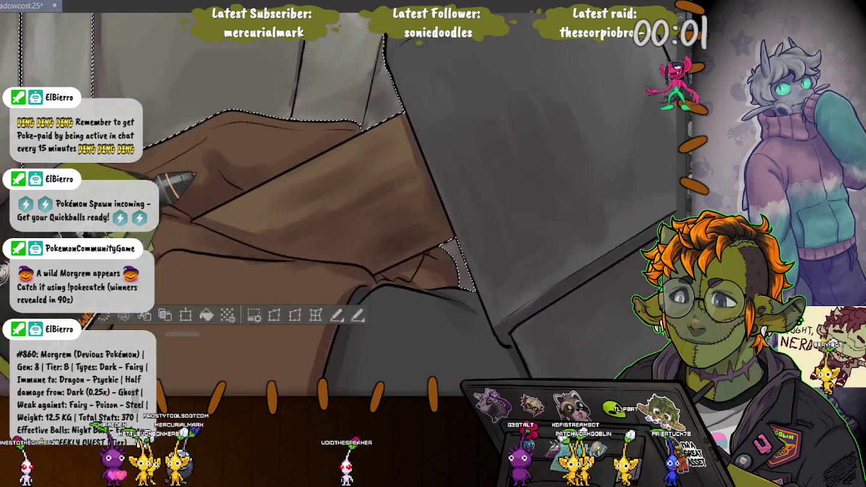
left_click_drag(361, 241, 253, 180)
left_click_drag(360, 180, 390, 217)
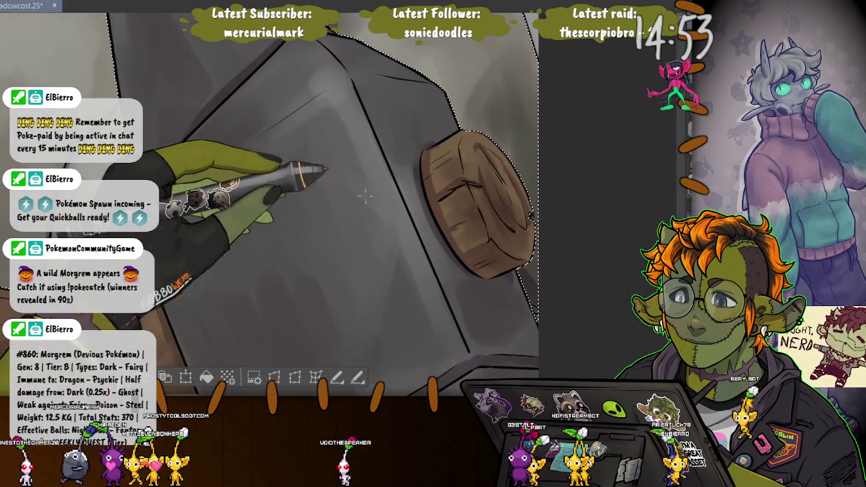
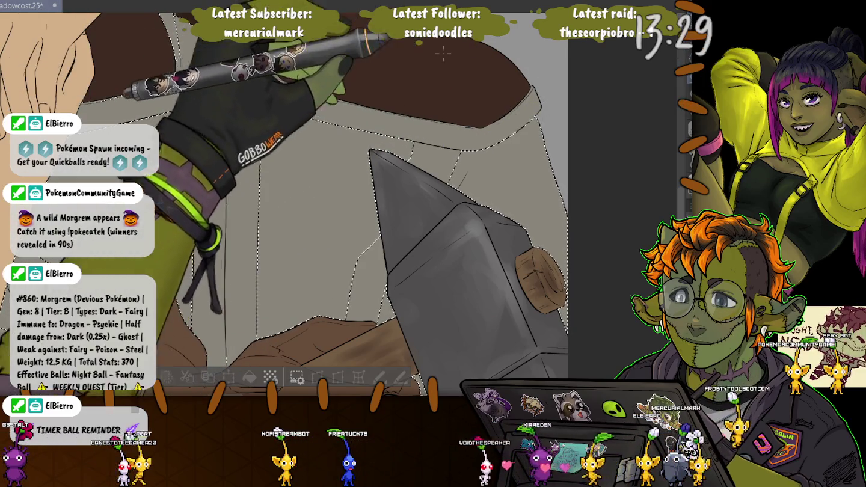
- Lasso-select the man's armor vest, including its lower area
scroll(312, 204, "up", 5)
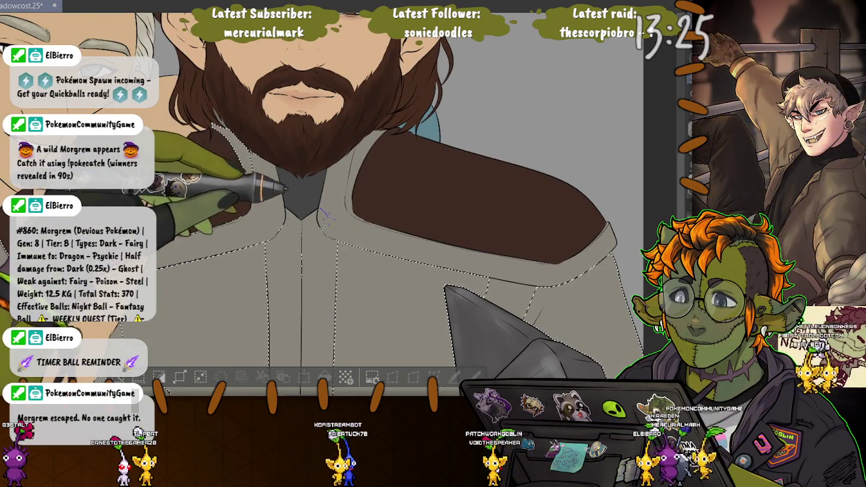
left_click_drag(320, 287, 290, 185)
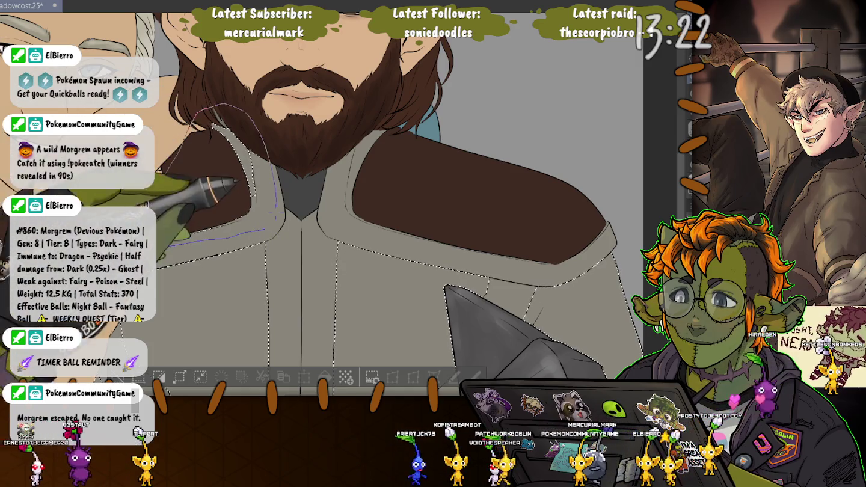
scroll(265, 230, "up", 10)
scroll(278, 265, "up", 3)
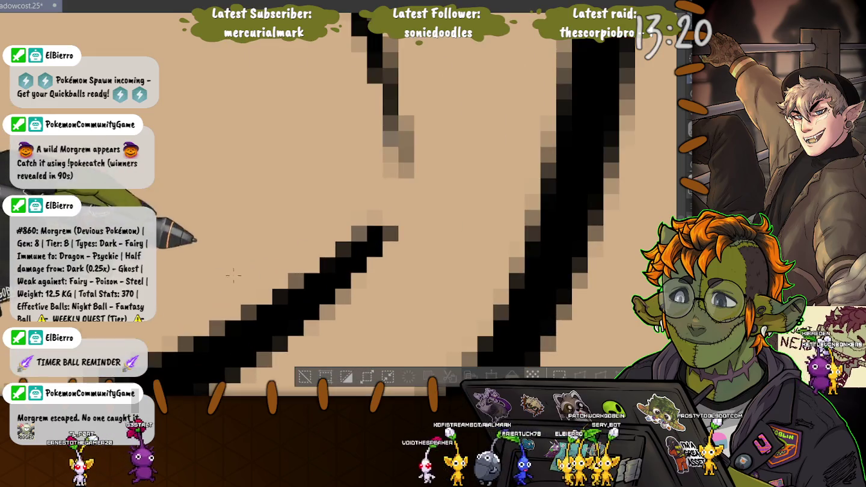
key("ctrl+0")
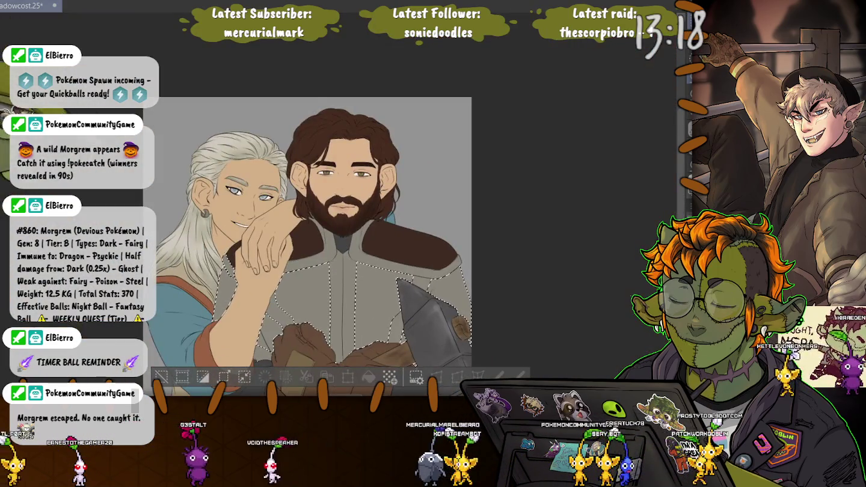
scroll(228, 361, "up", 2)
scroll(228, 360, "up", 1)
scroll(229, 361, "up", 1)
scroll(229, 360, "up", 2)
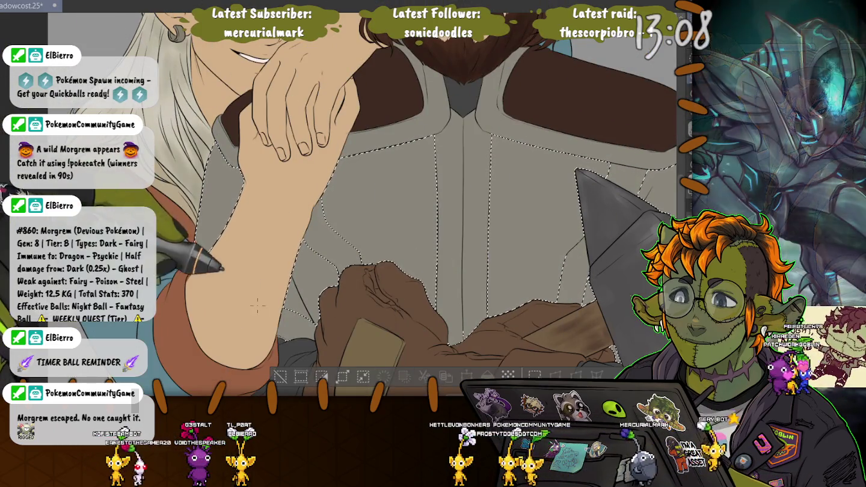
left_click_drag(267, 324, 258, 331)
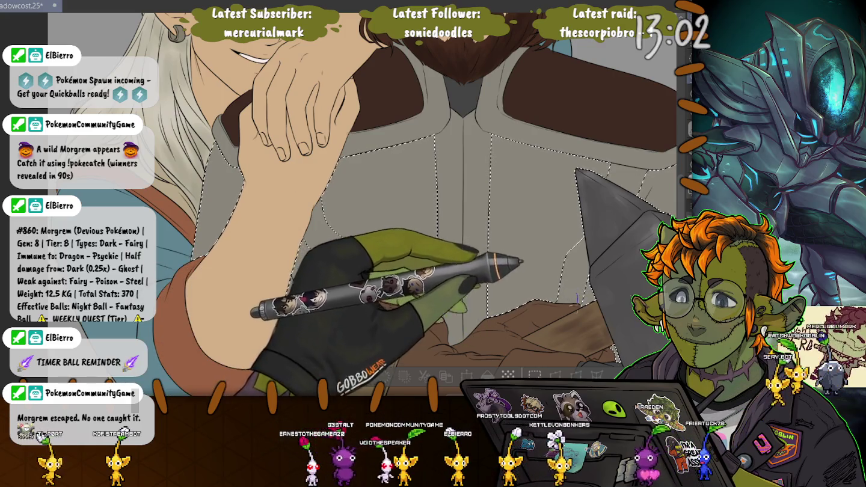
- Paste the circular fabric pattern and confine it to the vest selection
left_click_drag(527, 237, 396, 154)
left_click_drag(260, 186, 332, 231)
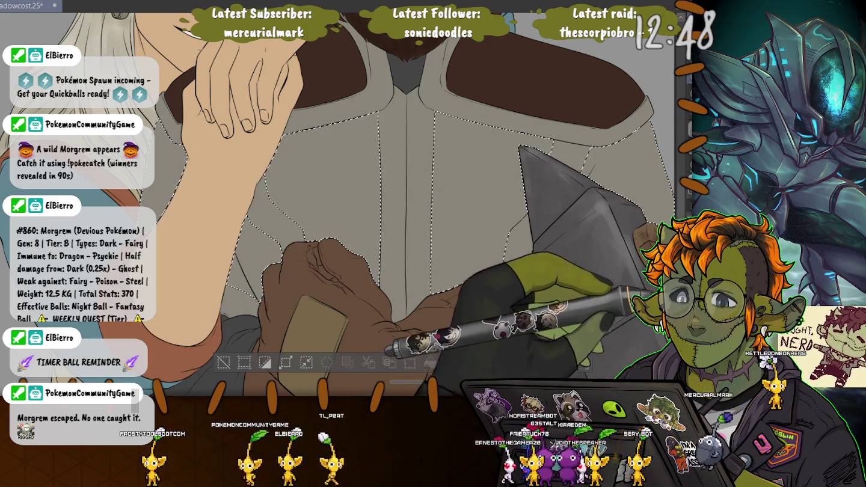
key("ctrl+v")
key("shift+Delete")
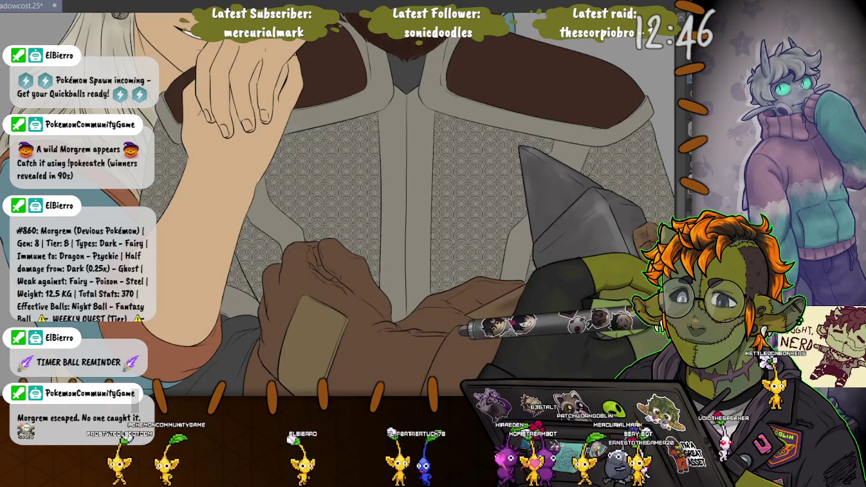
- Load the armor layer's selection, deselect it, and zoom into the chest for grunge painting
key("ctrl+minus")
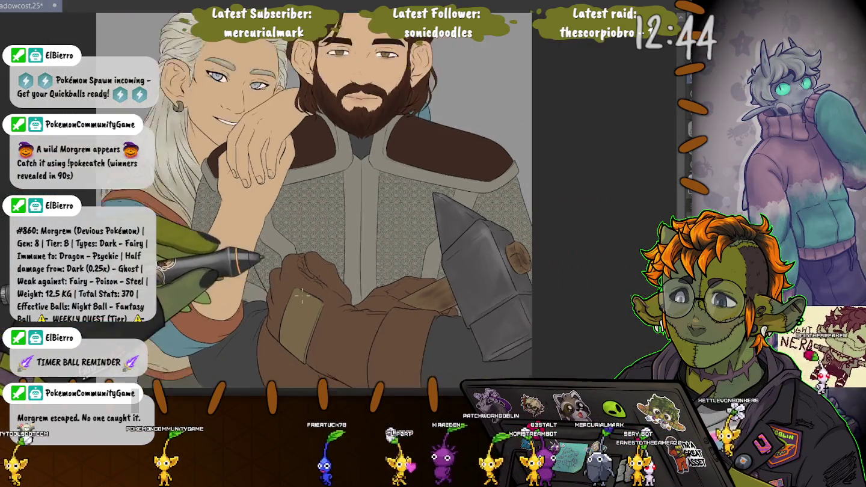
key("ctrl+minus")
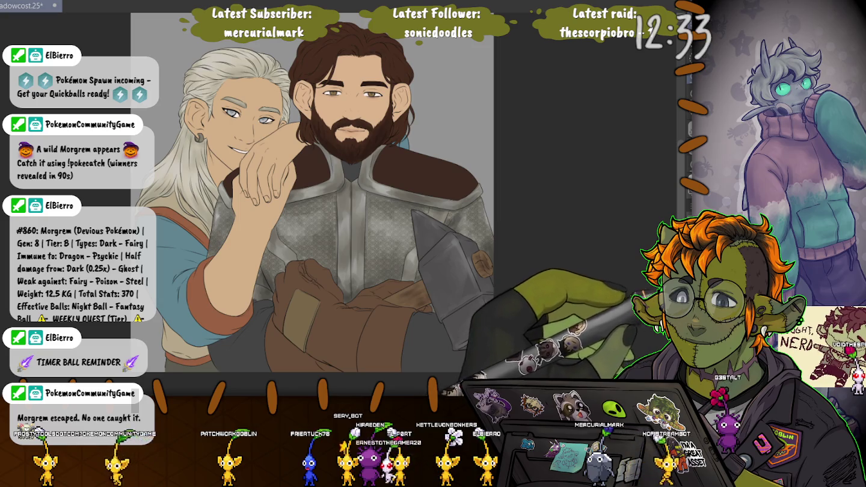
left_click(336, 229)
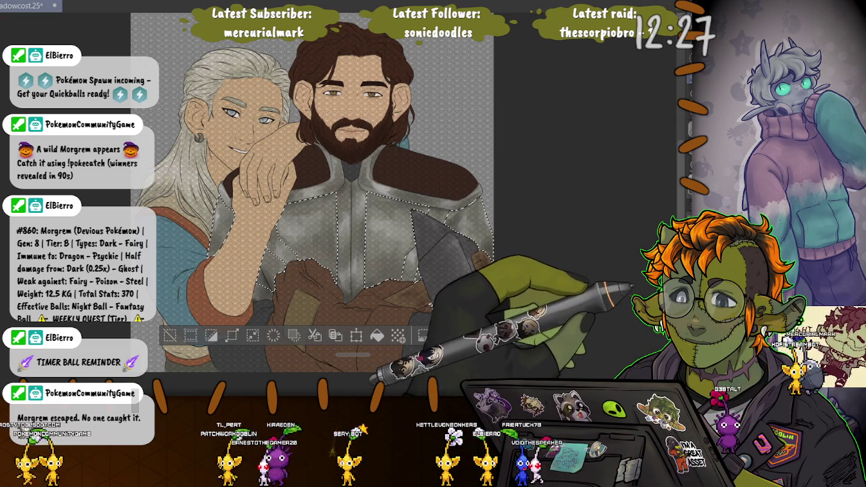
key("ctrl+d")
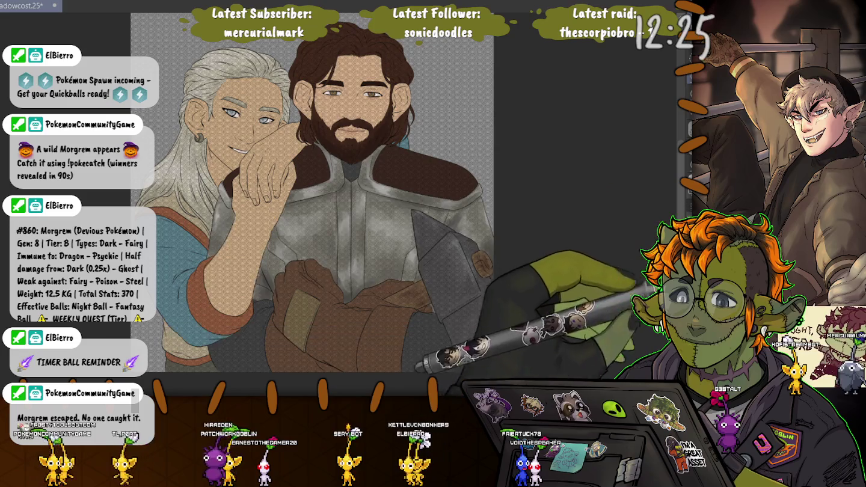
key("ctrl+plus")
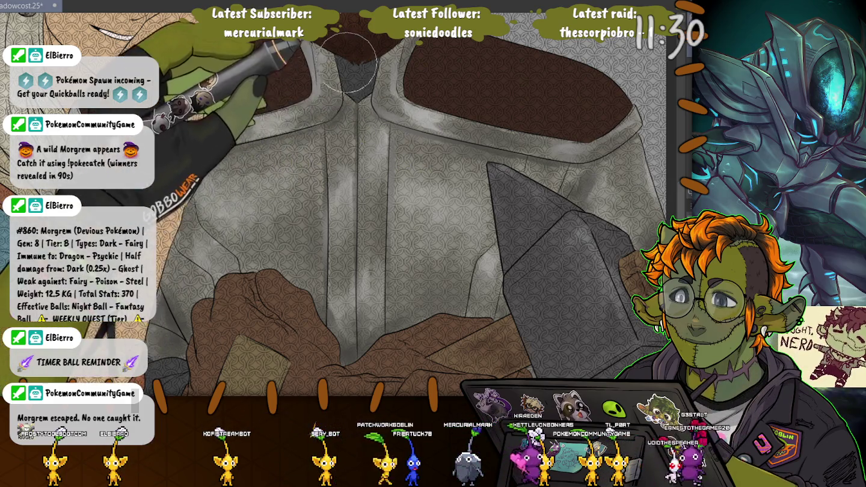
- Resize the brush, then delete the grunge texture lying outside the armor jacket
key("bracketright")
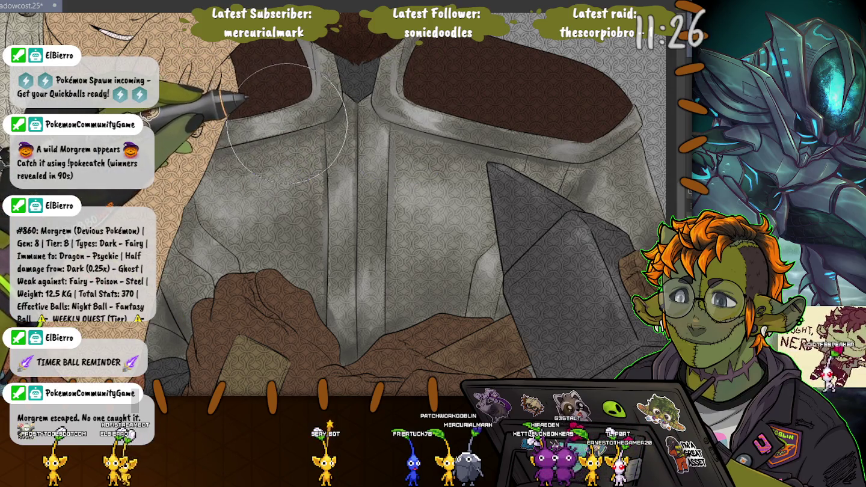
key("bracketleft")
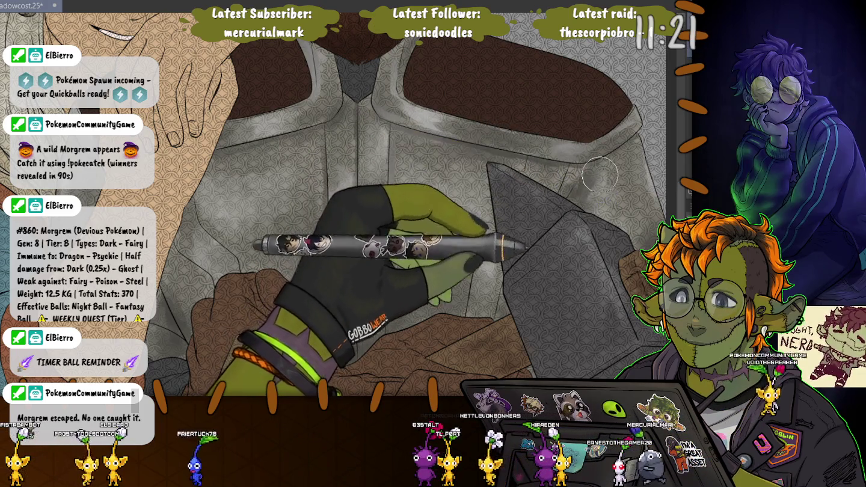
key("bracketright")
key("bracketright")
key("bracketright")
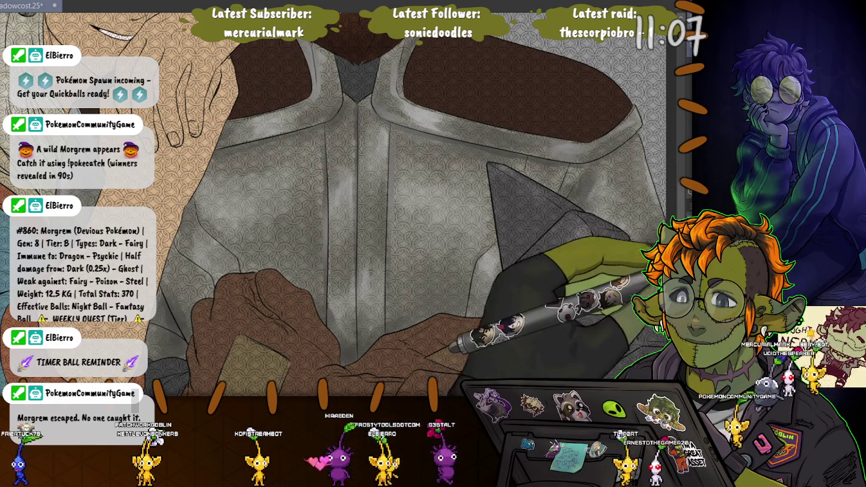
left_click(421, 210)
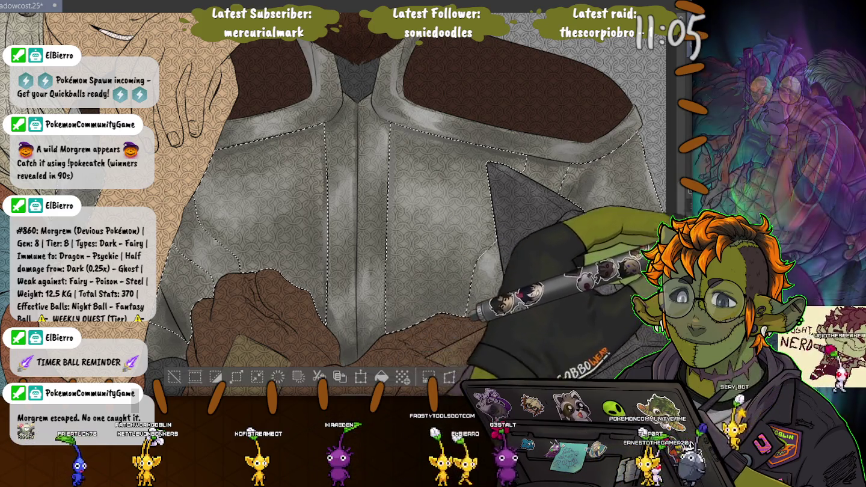
key("ctrl+shift+x")
key("ctrl+d")
- Zoom and pan across the arm and jacket to inspect the weathered armor
scroll(161, 277, "down", 5)
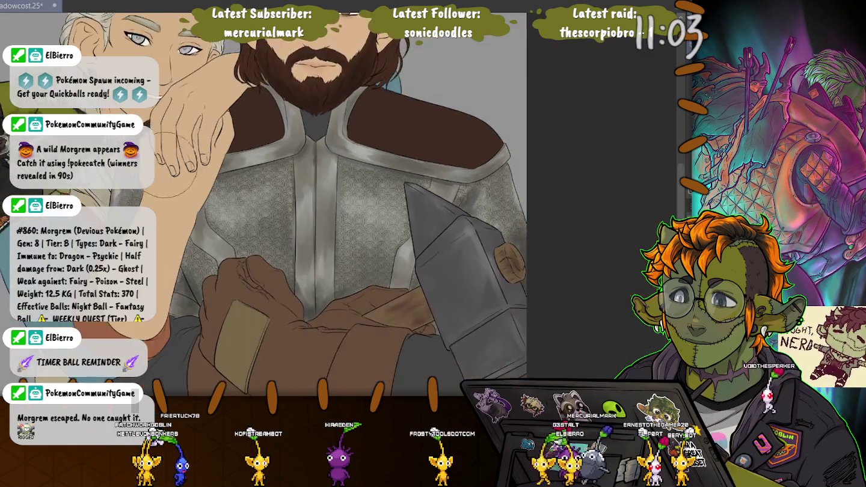
scroll(385, 262, "up", 2)
scroll(385, 262, "up", 2)
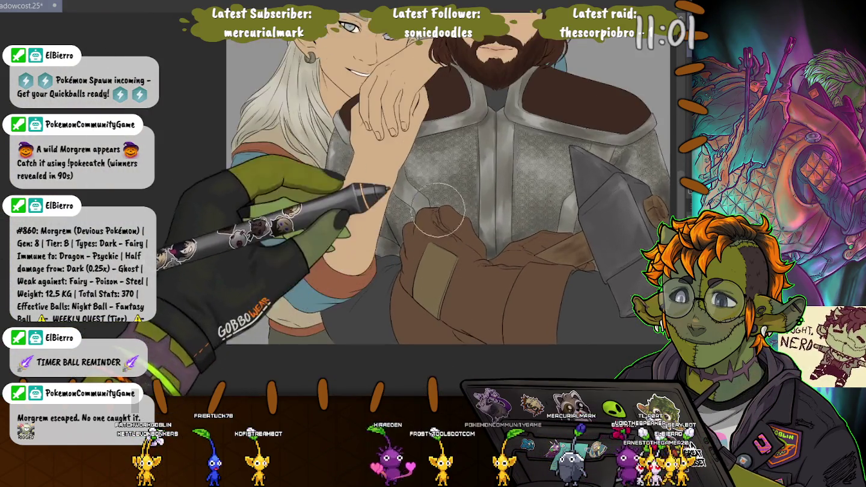
scroll(385, 262, "up", 2)
scroll(386, 262, "up", 1)
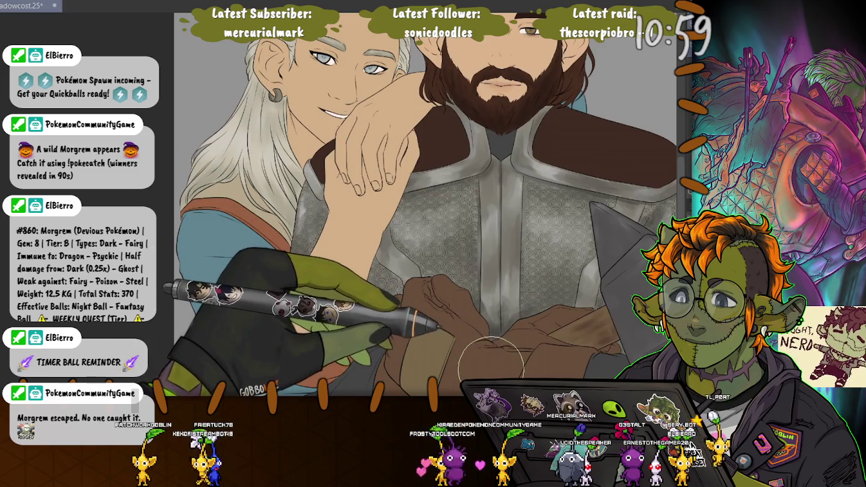
scroll(514, 359, "up", 1)
left_click_drag(515, 360, 463, 356)
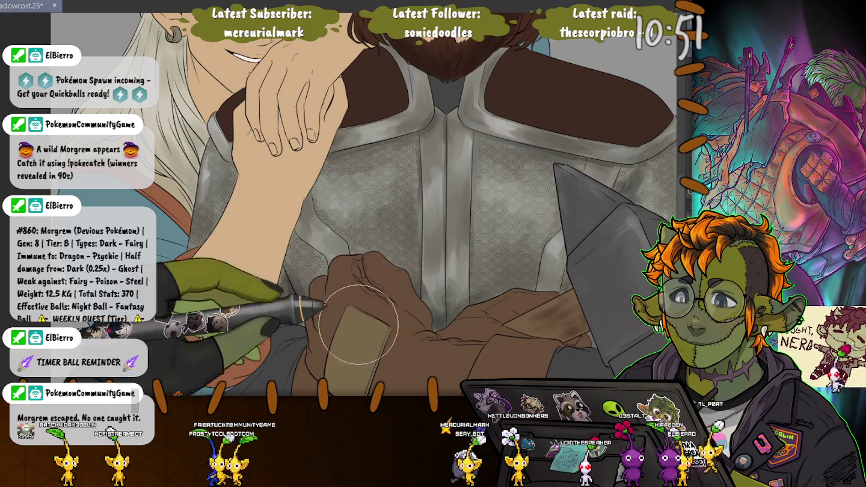
scroll(342, 338, "down", 2)
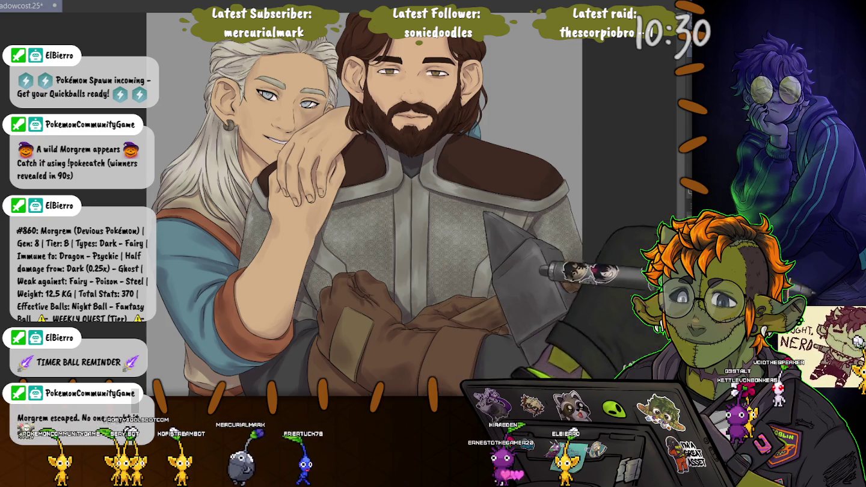
scroll(391, 281, "up", 3)
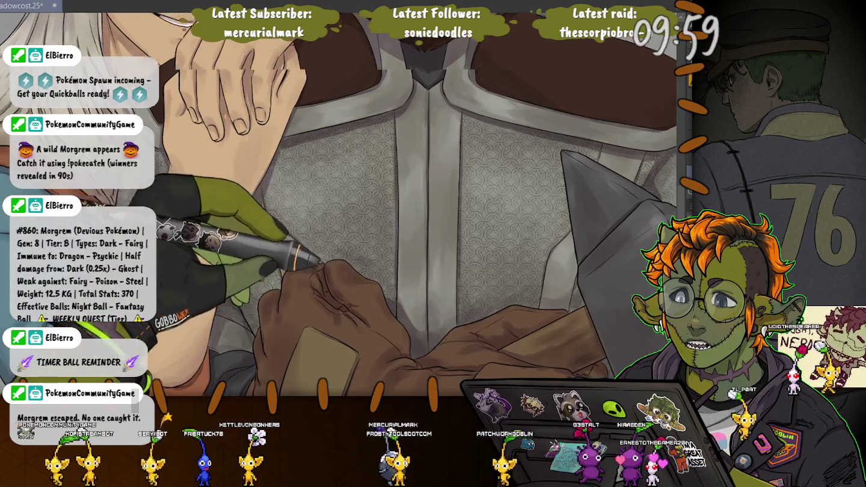
left_click_drag(269, 262, 257, 383)
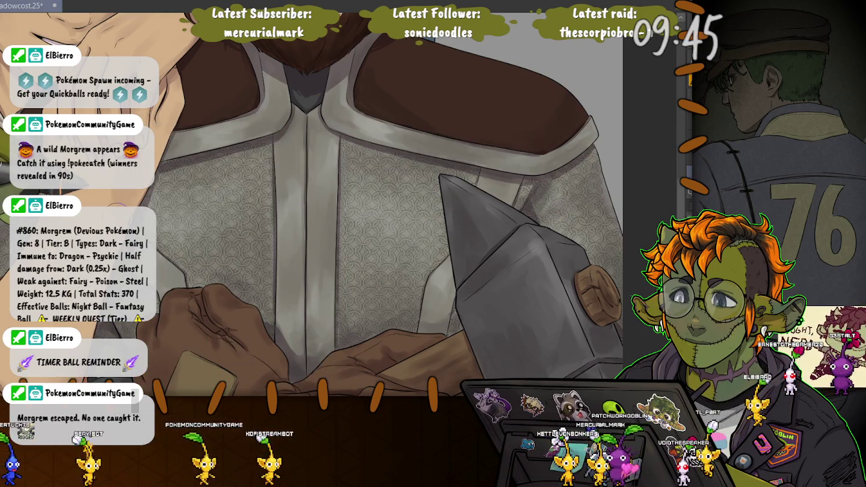
key("ctrl+minus")
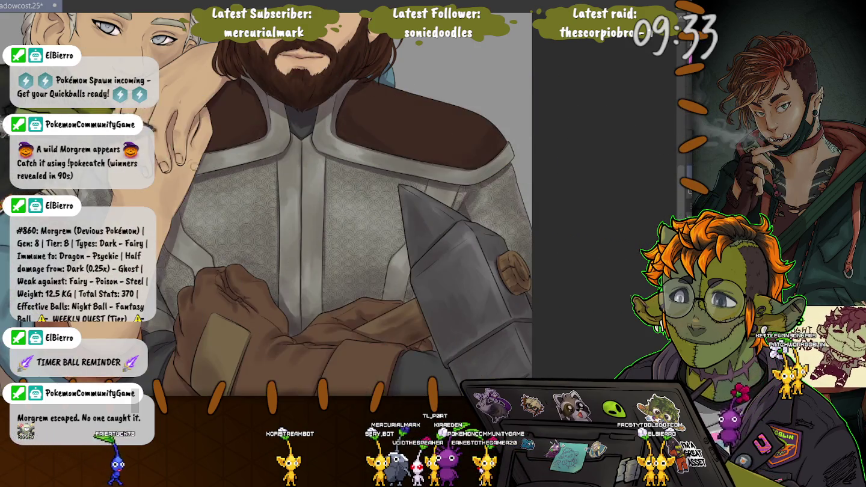
scroll(191, 164, "up", 3)
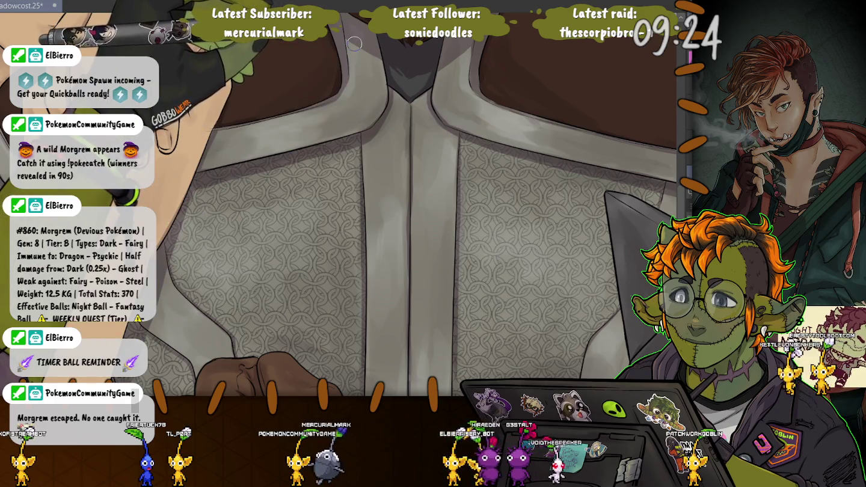
key("ctrl+minus")
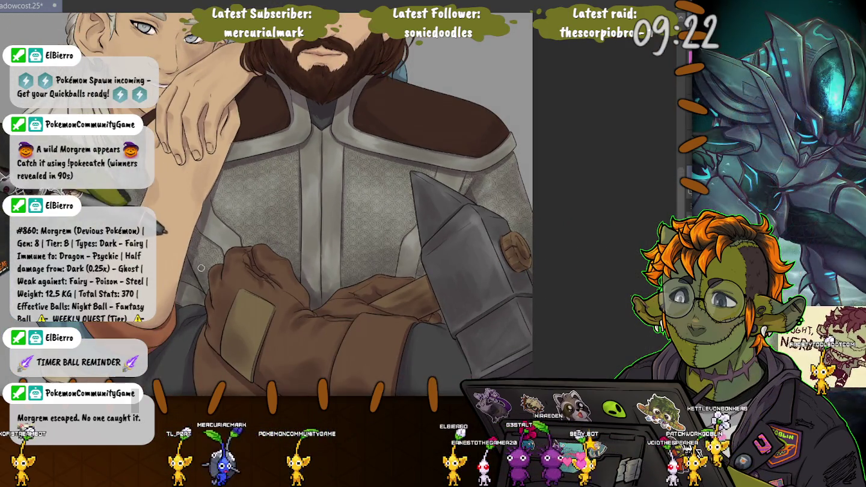
key("ctrl+minus")
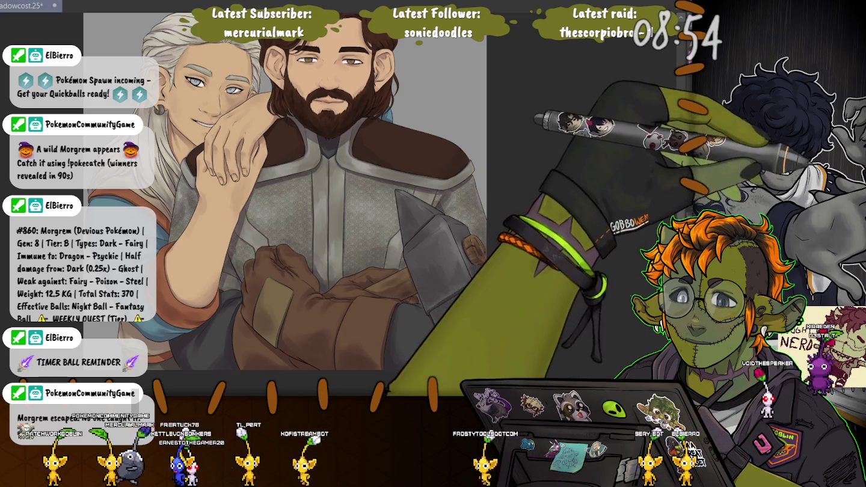
scroll(316, 204, "up", 3)
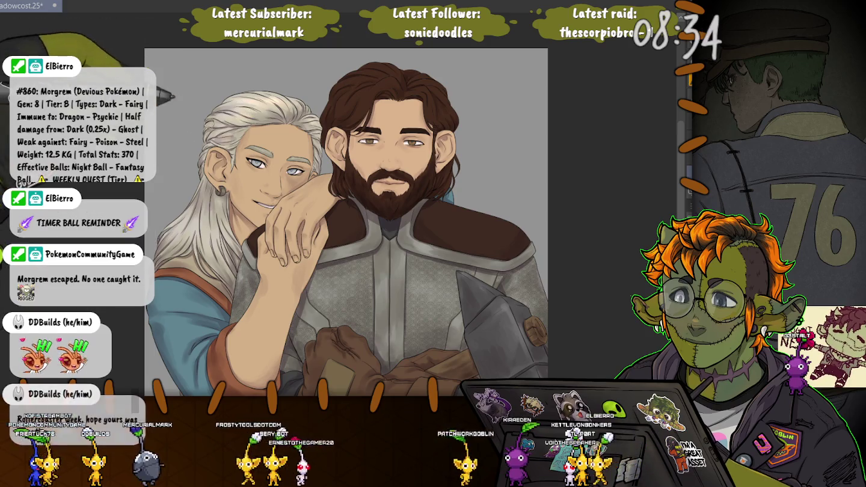
scroll(205, 108, "up", 2)
scroll(189, 101, "up", 2)
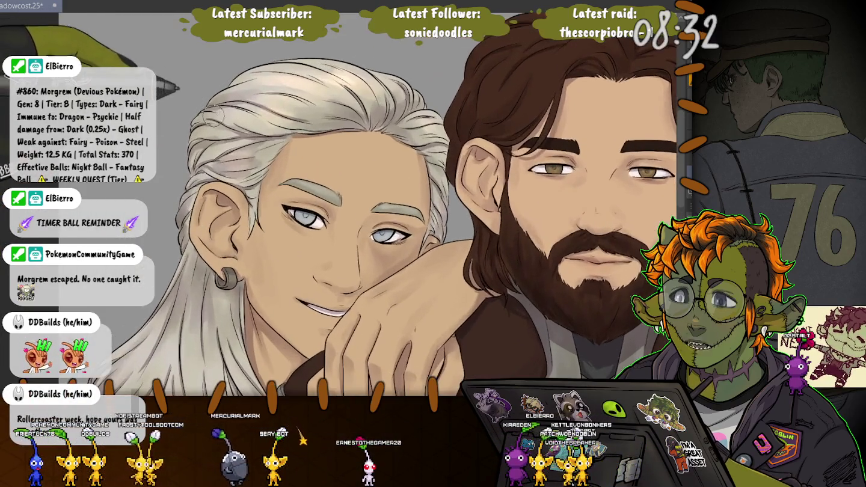